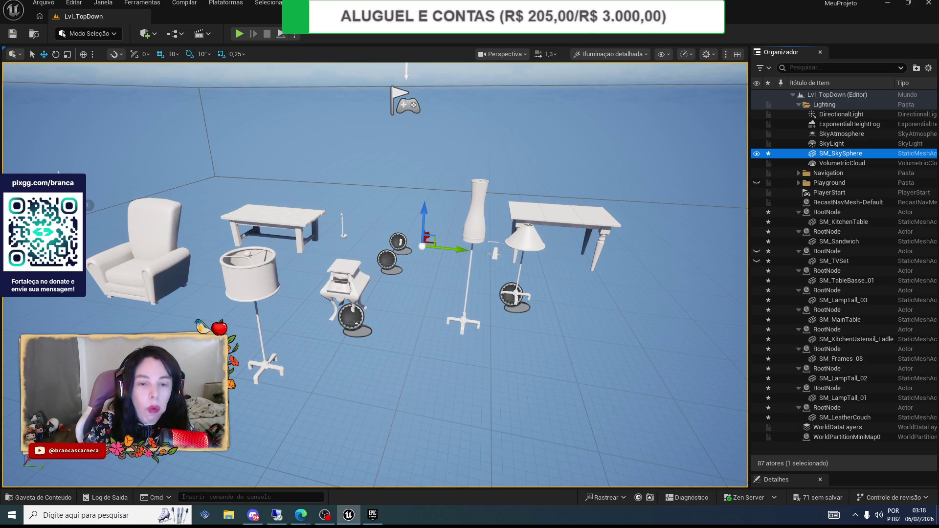
- Delete the drum lamp SM_LampTall_02 as a test, then undo the deletion
{"action": "scroll", "coordinate": [147, 161], "scroll_direction": "down", "scroll_amount": 3}
{"action": "scroll", "coordinate": [148, 162], "scroll_direction": "up", "scroll_amount": 3}
{"action": "scroll", "coordinate": [149, 162], "scroll_direction": "up", "scroll_amount": 3}
{"action": "scroll", "coordinate": [147, 159], "scroll_direction": "down", "scroll_amount": 5}
{"action": "scroll", "coordinate": [93, 178], "scroll_direction": "up", "scroll_amount": 2}
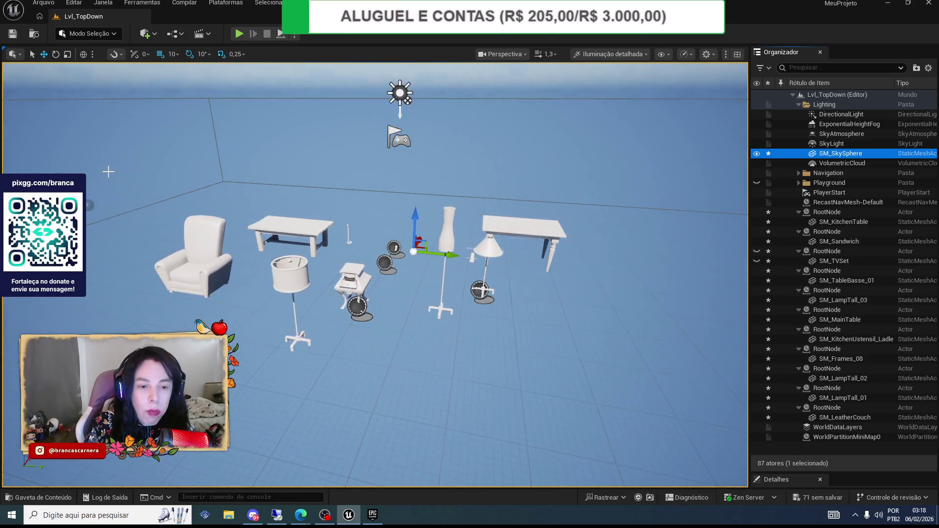
{"action": "scroll", "coordinate": [94, 177], "scroll_direction": "up", "scroll_amount": 2}
{"action": "scroll", "coordinate": [93, 177], "scroll_direction": "down", "scroll_amount": 5}
{"action": "scroll", "coordinate": [94, 178], "scroll_direction": "up", "scroll_amount": 3}
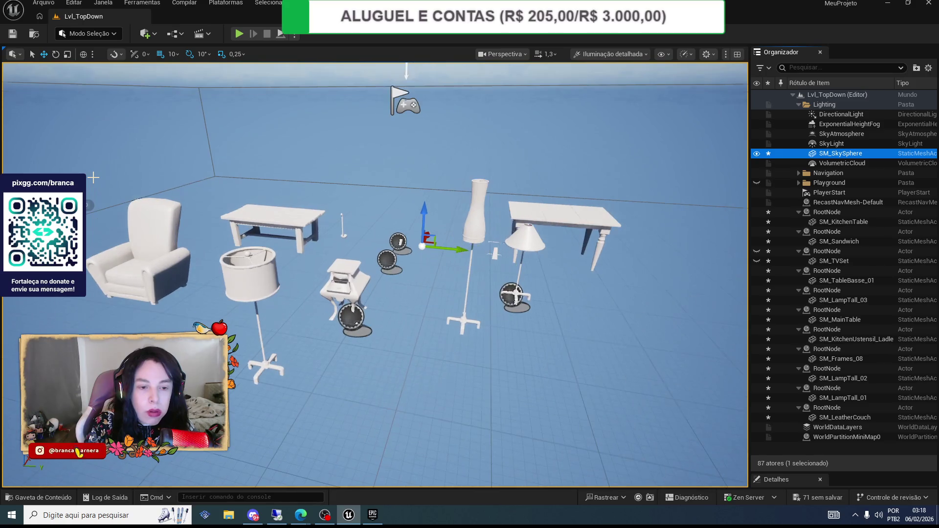
{"action": "scroll", "coordinate": [93, 178], "scroll_direction": "up", "scroll_amount": 3}
{"action": "scroll", "coordinate": [93, 178], "scroll_direction": "down", "scroll_amount": 2}
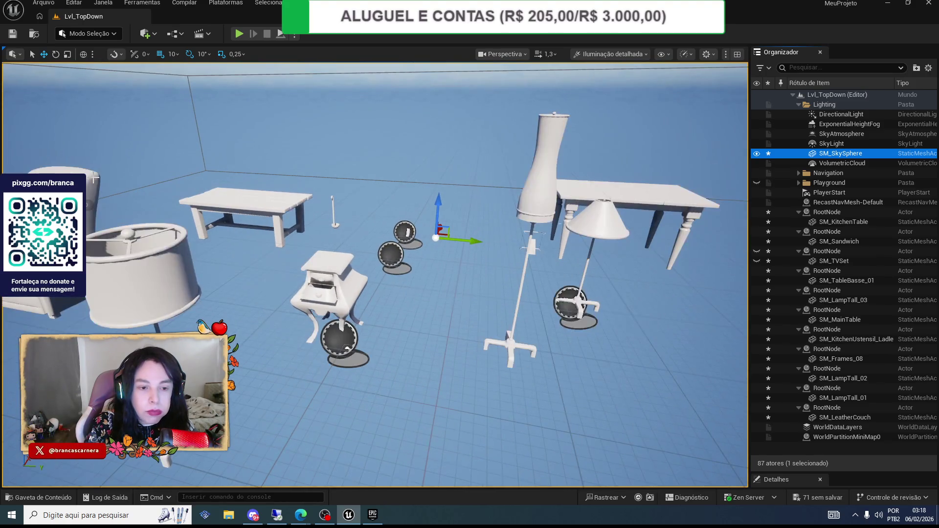
{"action": "scroll", "coordinate": [94, 177], "scroll_direction": "down", "scroll_amount": 1}
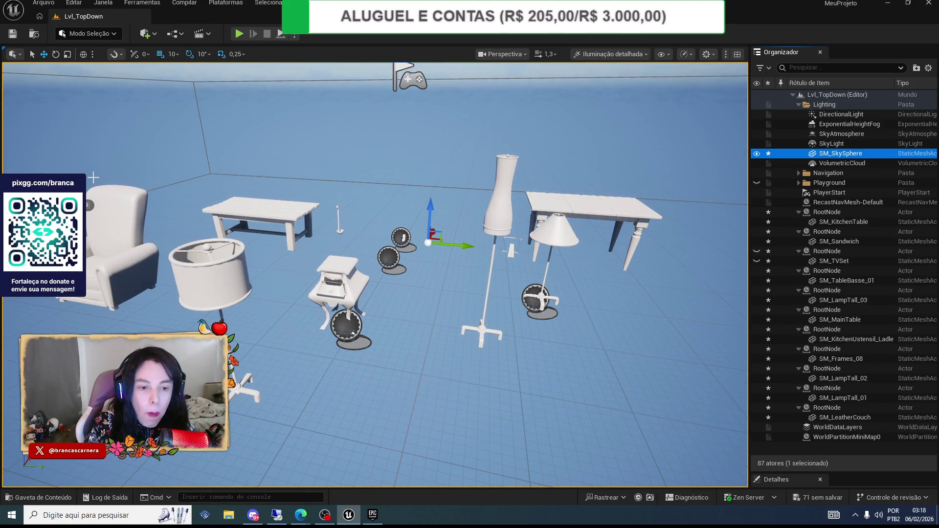
{"action": "scroll", "coordinate": [94, 178], "scroll_direction": "down", "scroll_amount": 2}
{"action": "scroll", "coordinate": [93, 178], "scroll_direction": "up", "scroll_amount": 2}
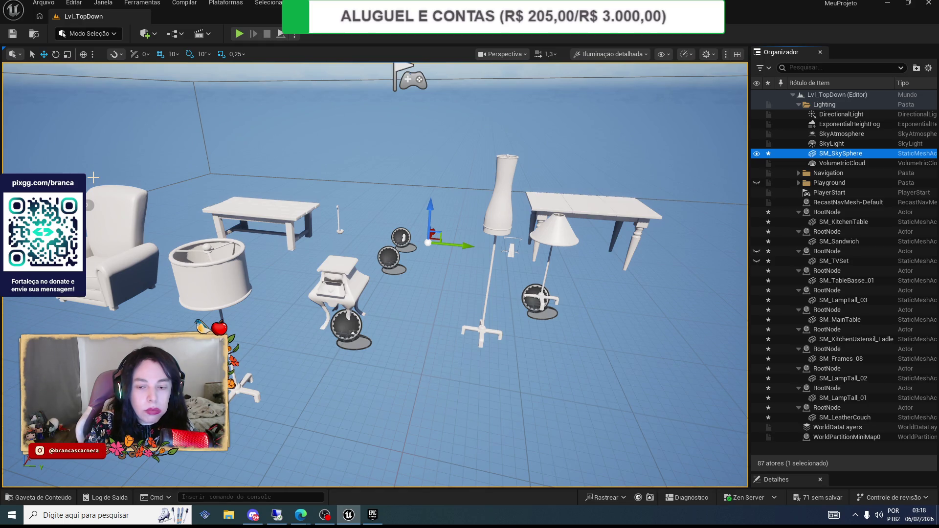
{"action": "scroll", "coordinate": [93, 177], "scroll_direction": "down", "scroll_amount": 4}
{"action": "scroll", "coordinate": [93, 178], "scroll_direction": "up", "scroll_amount": 4}
{"action": "left_click", "coordinate": [179, 269]}
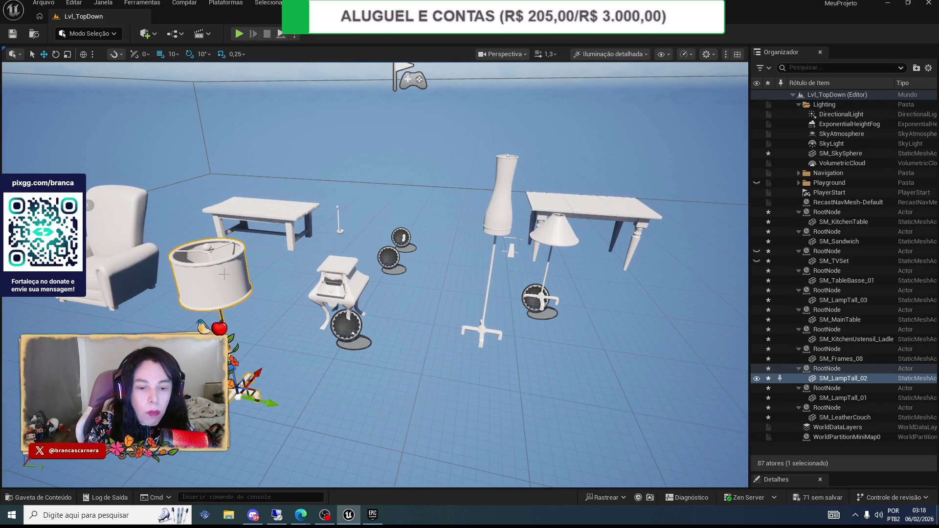
{"action": "key", "text": "Delete"}
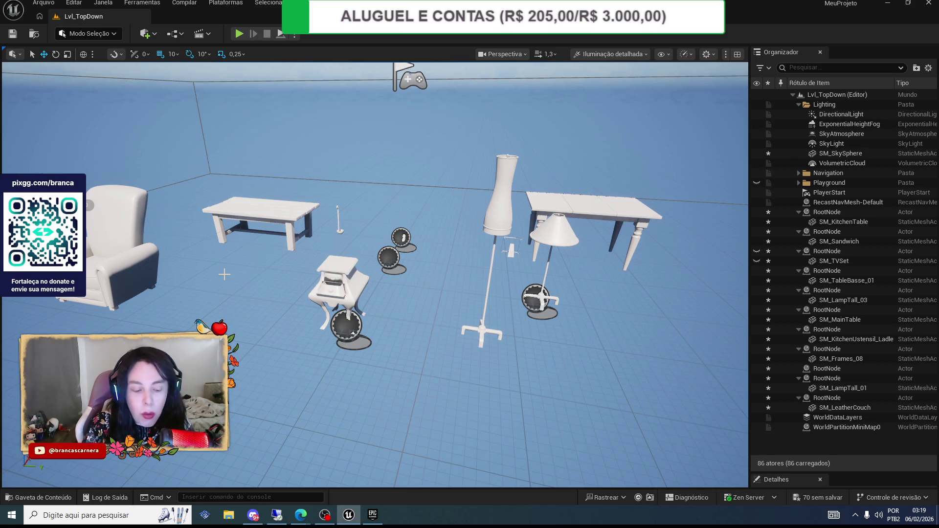
{"action": "key", "text": "ctrl+z"}
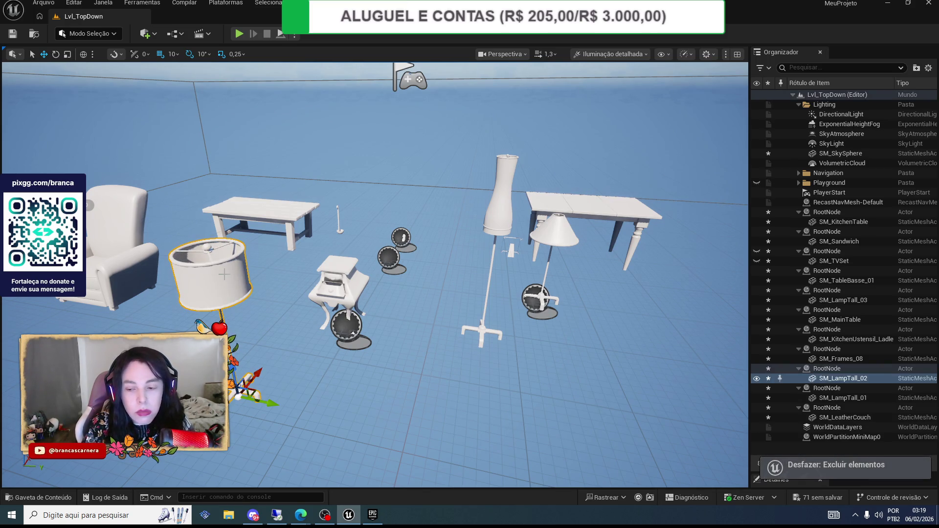
- Delete the drum lamp and the leather couch from the level
{"action": "scroll", "coordinate": [194, 216], "scroll_direction": "down", "scroll_amount": 3}
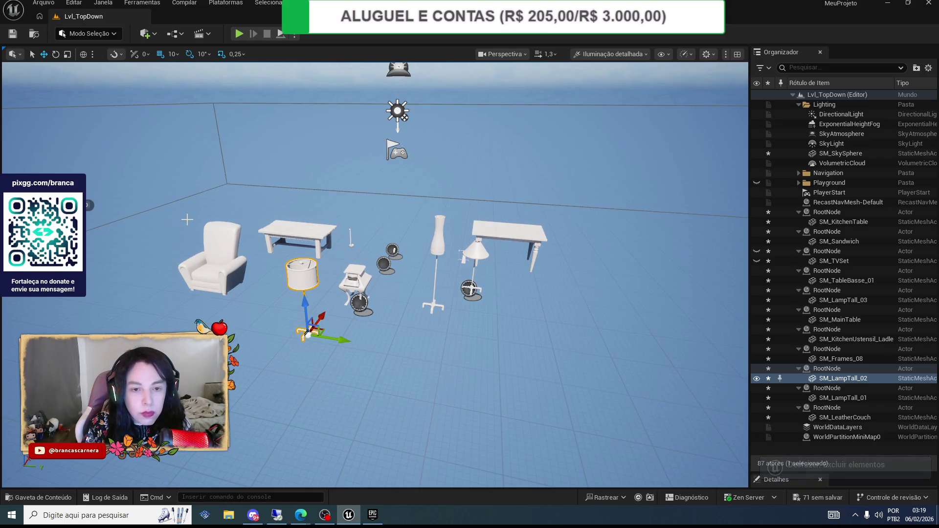
{"action": "scroll", "coordinate": [179, 214], "scroll_direction": "down", "scroll_amount": 1}
{"action": "scroll", "coordinate": [179, 213], "scroll_direction": "up", "scroll_amount": 5}
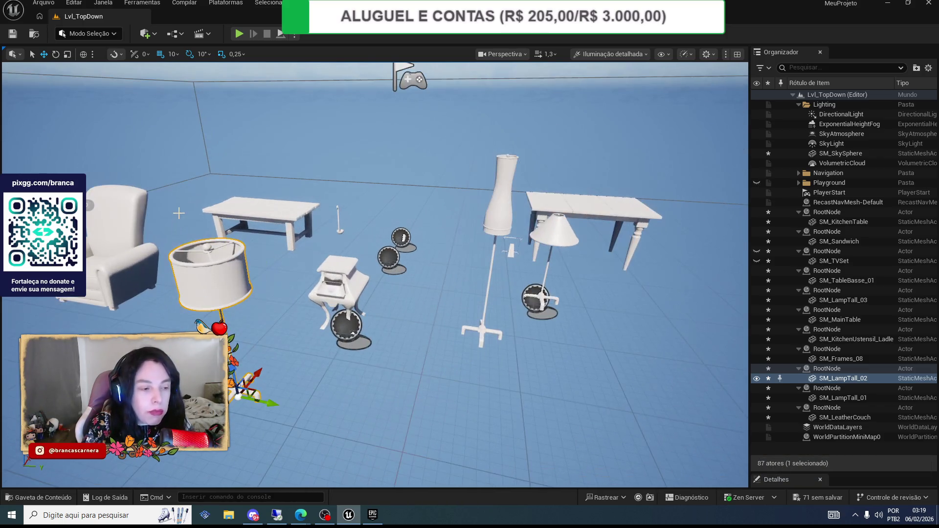
{"action": "scroll", "coordinate": [179, 214], "scroll_direction": "down", "scroll_amount": 8}
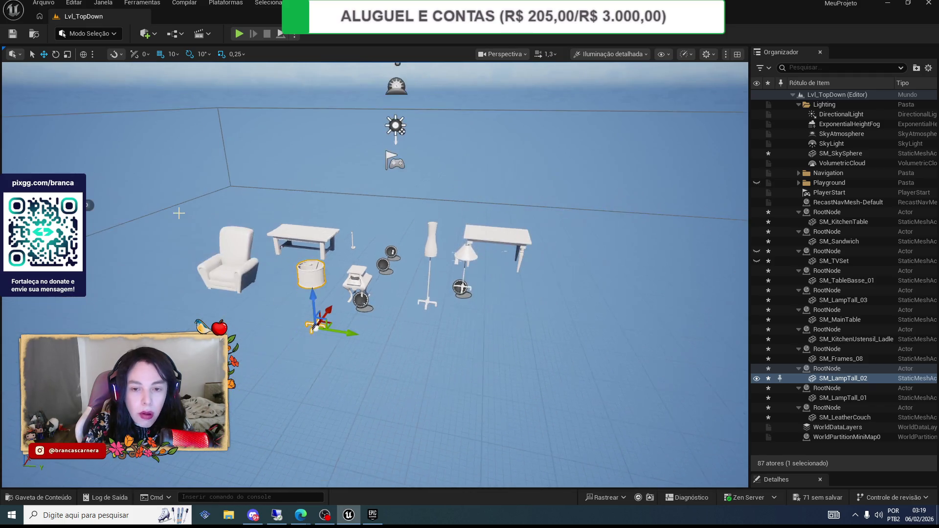
{"action": "scroll", "coordinate": [179, 213], "scroll_direction": "up", "scroll_amount": 8}
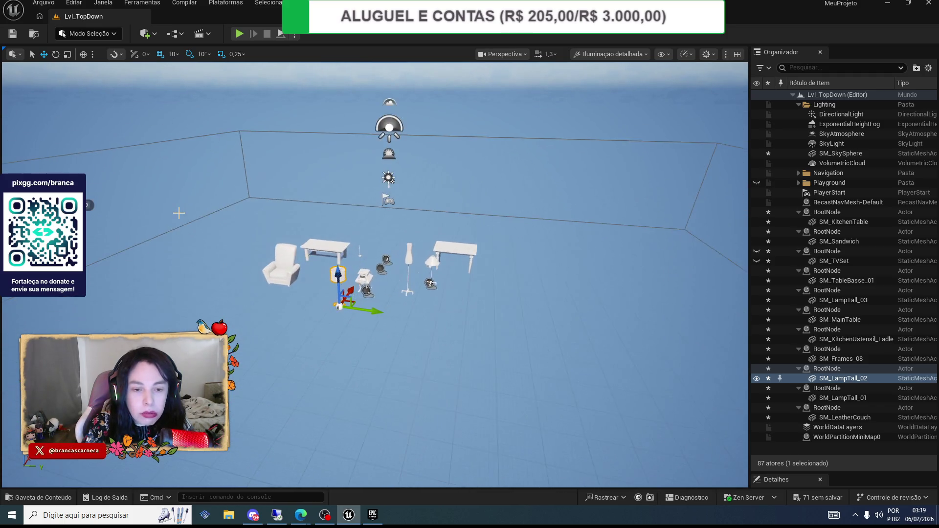
{"action": "scroll", "coordinate": [161, 199], "scroll_direction": "up", "scroll_amount": 3}
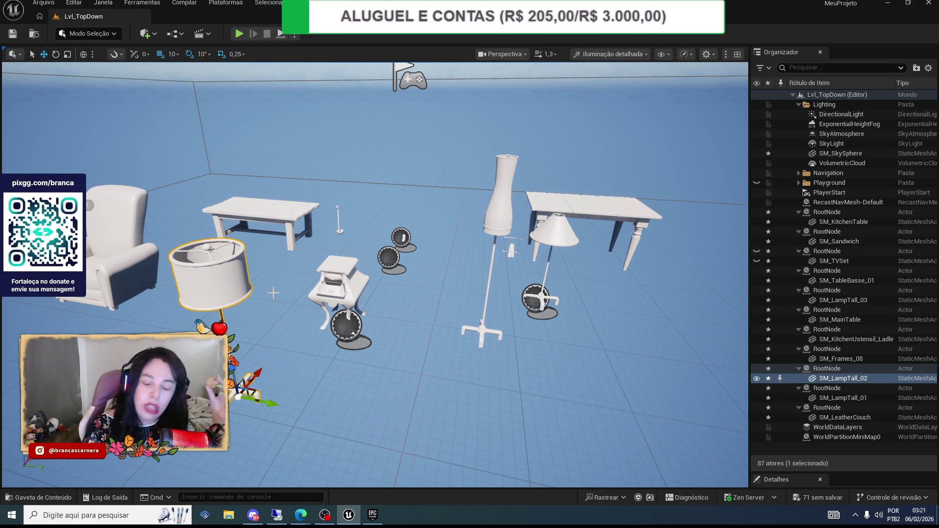
{"action": "key", "text": "Delete"}
{"action": "left_click", "coordinate": [146, 260]}
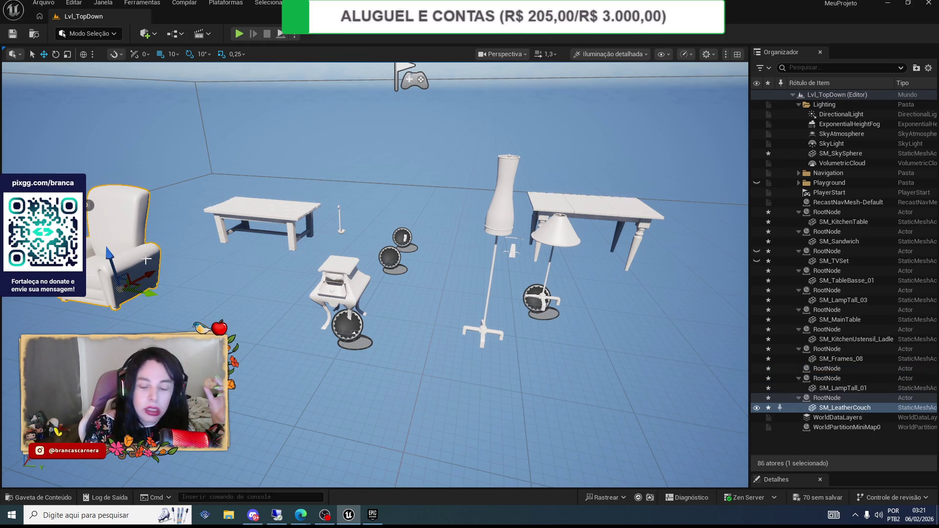
{"action": "key", "text": "Delete"}
- Select the tables, then Ctrl+A and delete every remaining actor, orbiting the emptied grid
{"action": "left_click", "coordinate": [281, 215]}
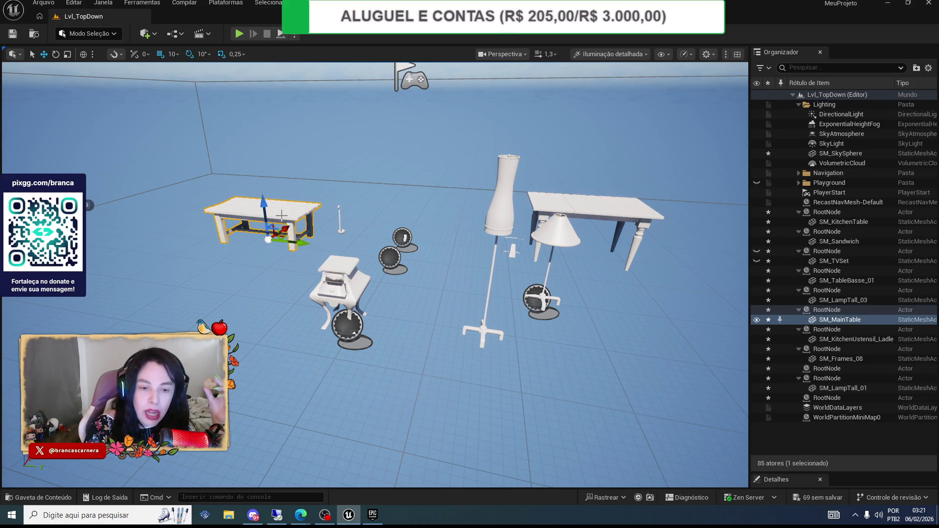
{"action": "left_click", "coordinate": [338, 275]}
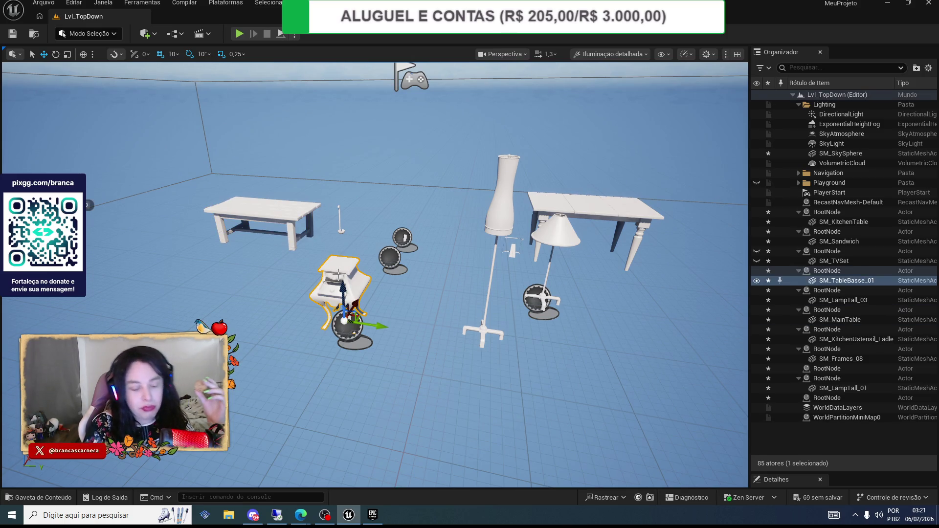
{"action": "key", "text": "ctrl+a"}
{"action": "key", "text": "Delete"}
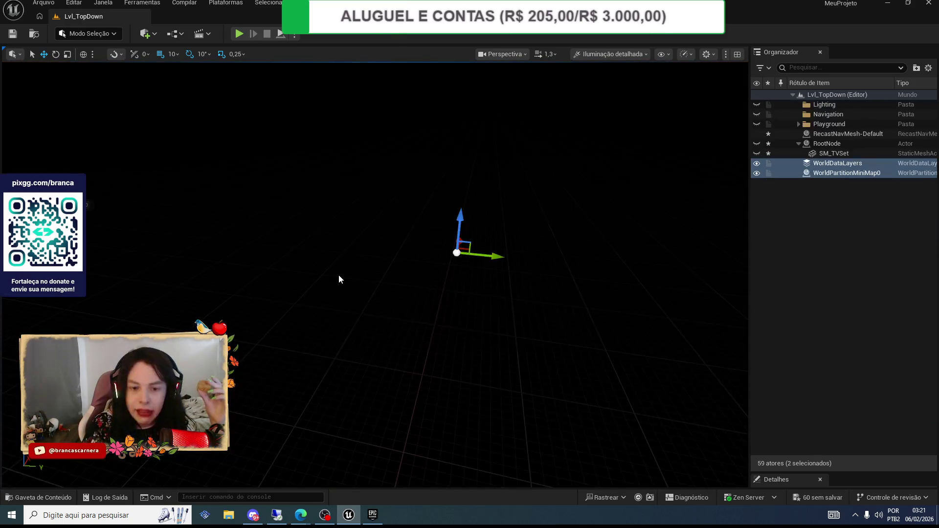
{"action": "mouse_move", "coordinate": [342, 274]}
{"action": "left_mouse_down"}
{"action": "mouse_move", "coordinate": [346, 258]}
{"action": "mouse_move", "coordinate": [497, 213]}
{"action": "mouse_move", "coordinate": [515, 188]}
{"action": "left_mouse_up"}
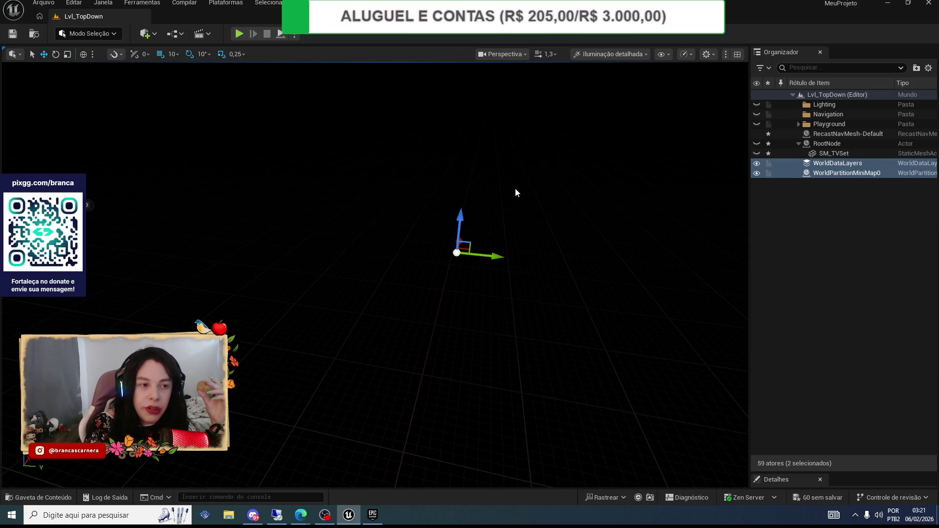
{"action": "mouse_move", "coordinate": [385, 513]}
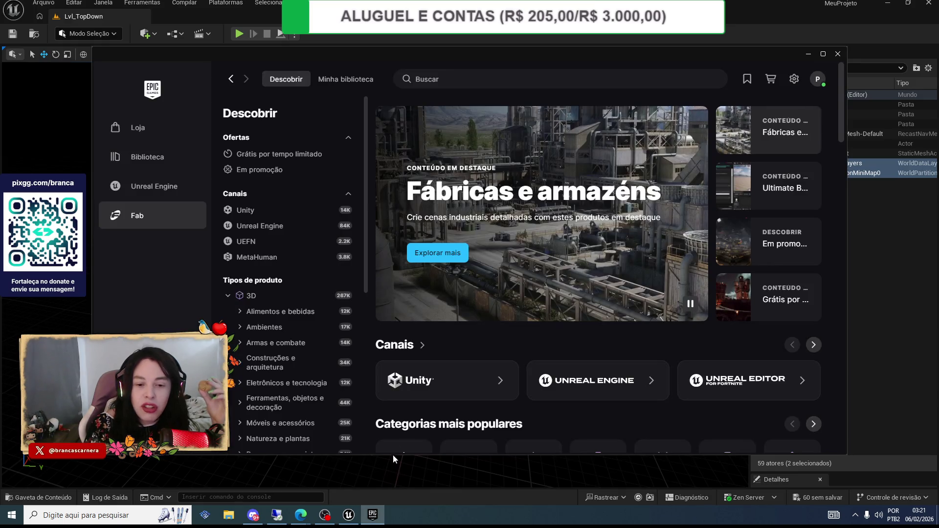
- Browse Fab's Descobrir page, then switch to My Library of owned assets
{"action": "scroll", "coordinate": [444, 319], "scroll_direction": "down", "scroll_amount": 10}
{"action": "scroll", "coordinate": [444, 319], "scroll_direction": "down", "scroll_amount": 5}
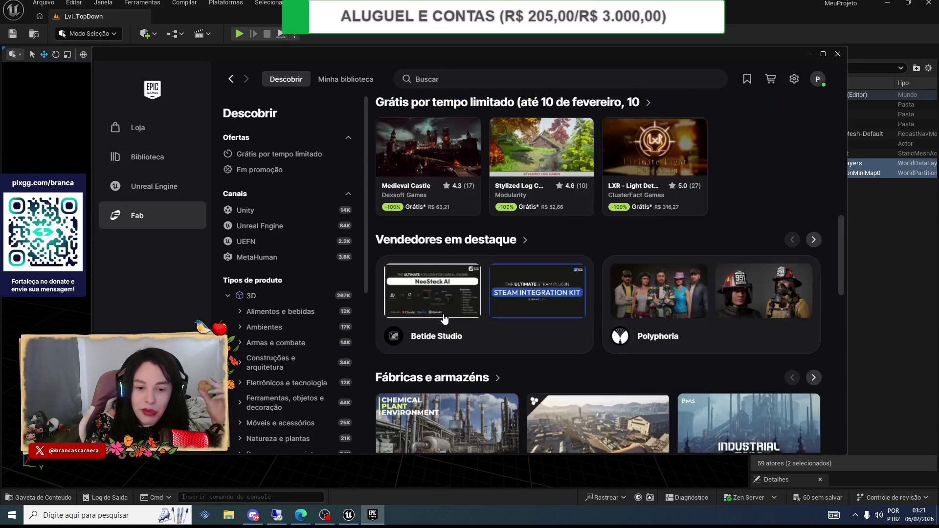
{"action": "scroll", "coordinate": [445, 319], "scroll_direction": "down", "scroll_amount": 5}
{"action": "scroll", "coordinate": [445, 319], "scroll_direction": "down", "scroll_amount": 6}
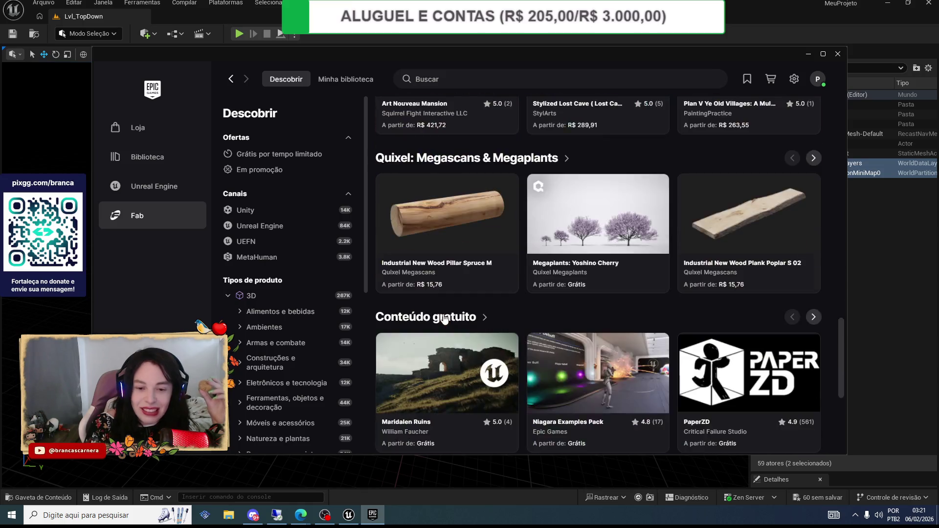
{"action": "scroll", "coordinate": [444, 319], "scroll_direction": "up", "scroll_amount": 20}
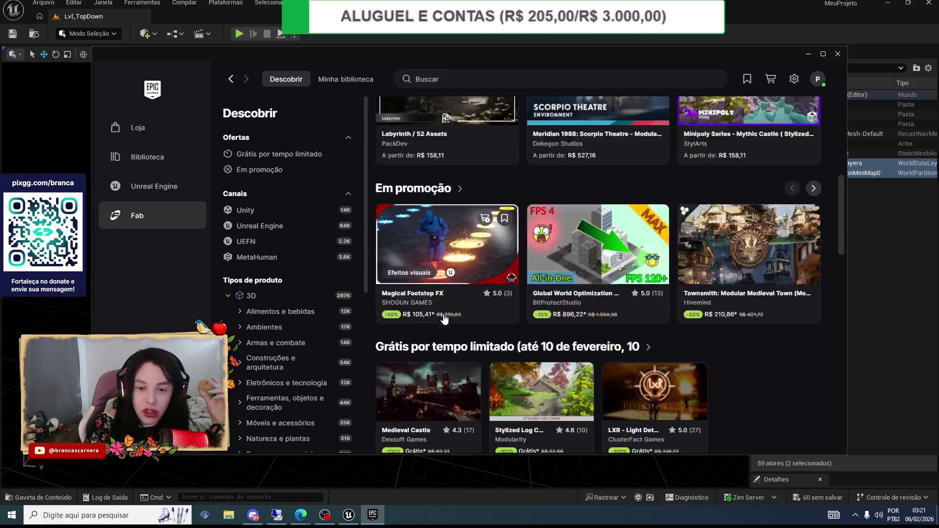
{"action": "scroll", "coordinate": [443, 313], "scroll_direction": "down", "scroll_amount": 10}
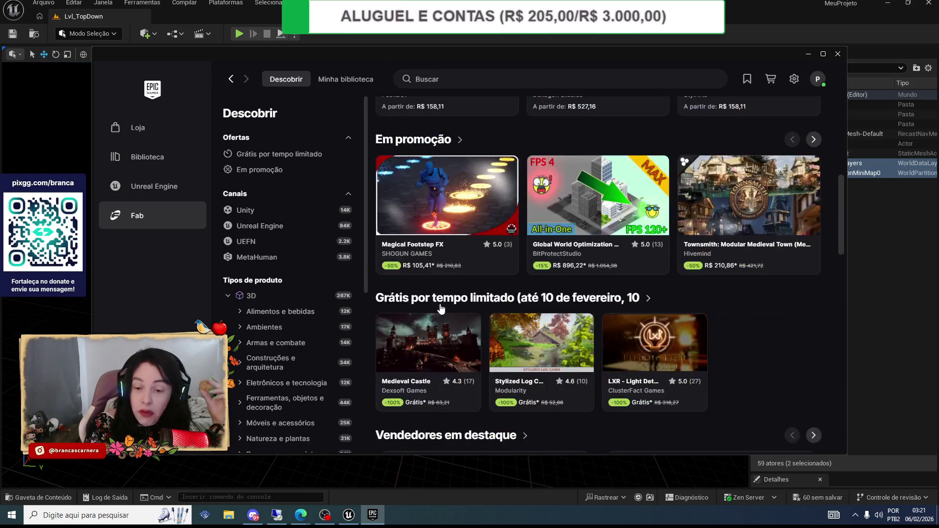
{"action": "scroll", "coordinate": [440, 308], "scroll_direction": "down", "scroll_amount": 17}
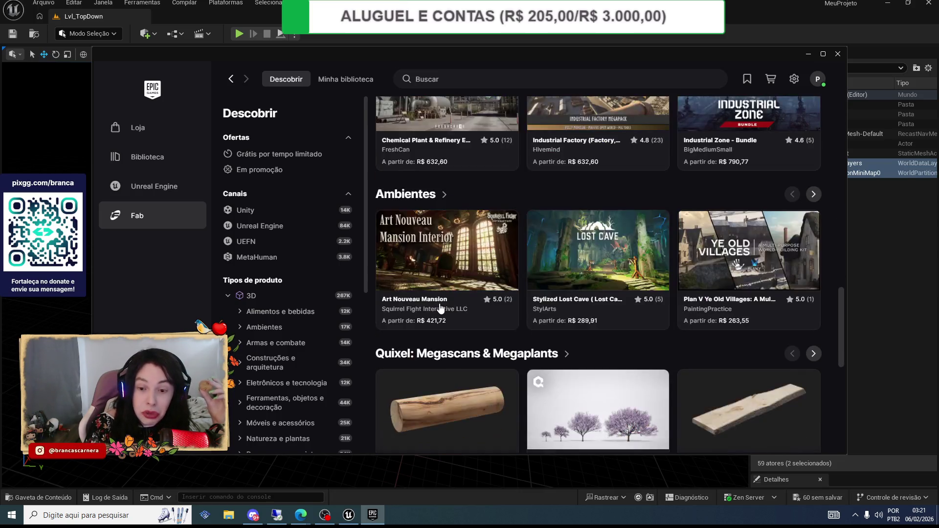
{"action": "scroll", "coordinate": [440, 309], "scroll_direction": "down", "scroll_amount": 3}
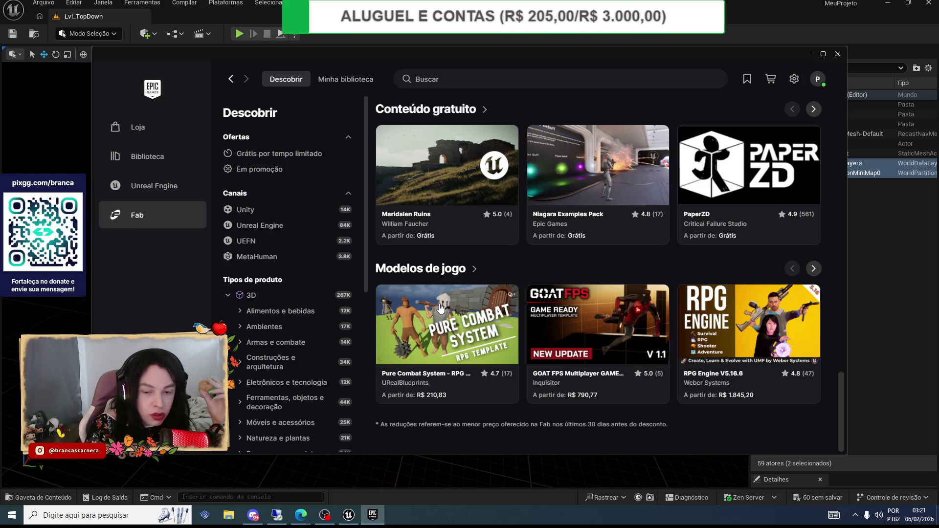
{"action": "scroll", "coordinate": [441, 308], "scroll_direction": "up", "scroll_amount": 15}
{"action": "scroll", "coordinate": [441, 308], "scroll_direction": "up", "scroll_amount": 10}
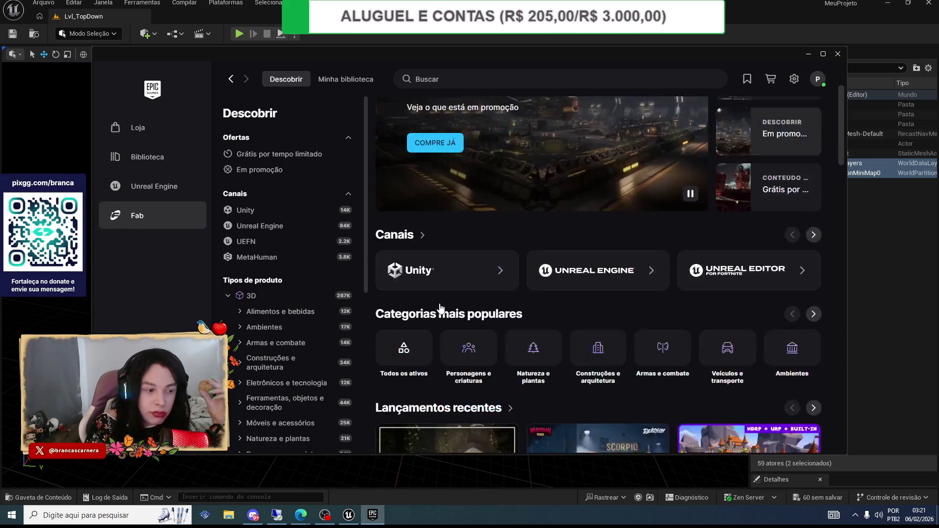
{"action": "left_click", "coordinate": [330, 84]}
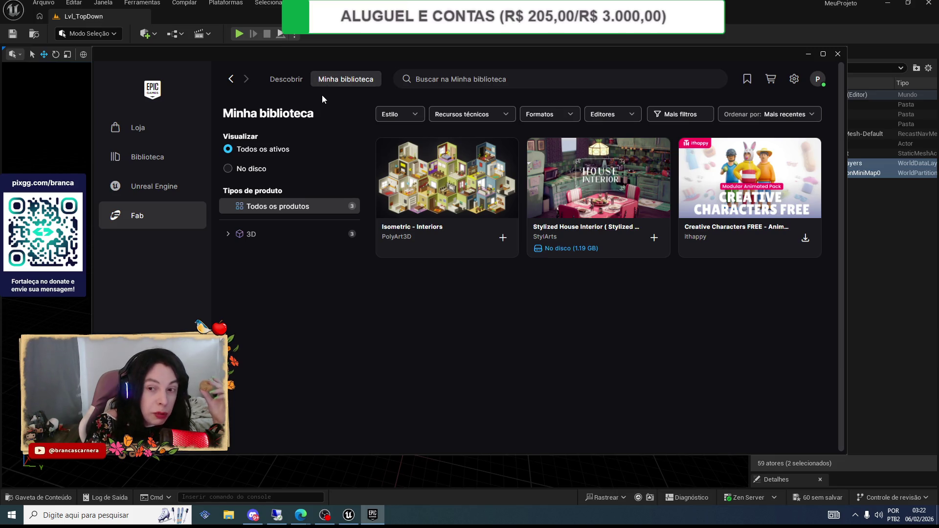
- Add the Isometric - Interiors pack to the MeuProjeto project
{"action": "mouse_move", "coordinate": [410, 154]}
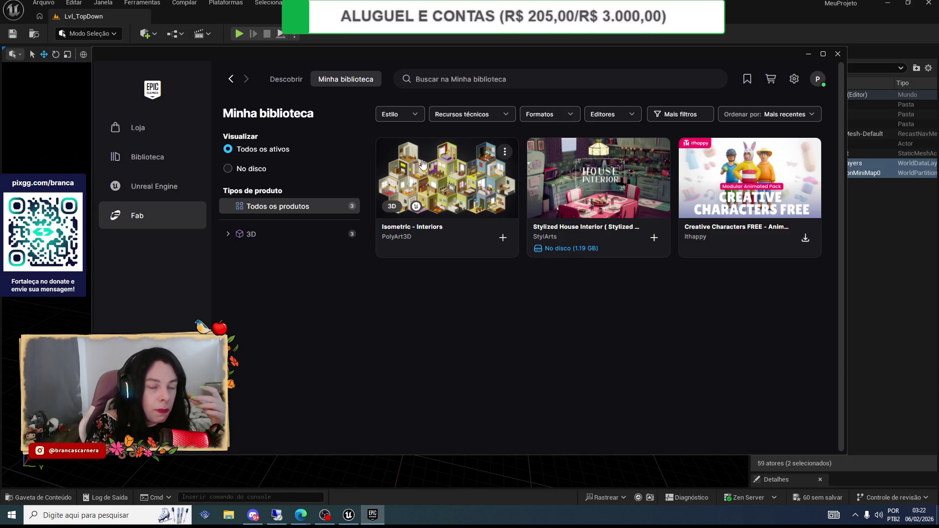
{"action": "left_click", "coordinate": [504, 239]}
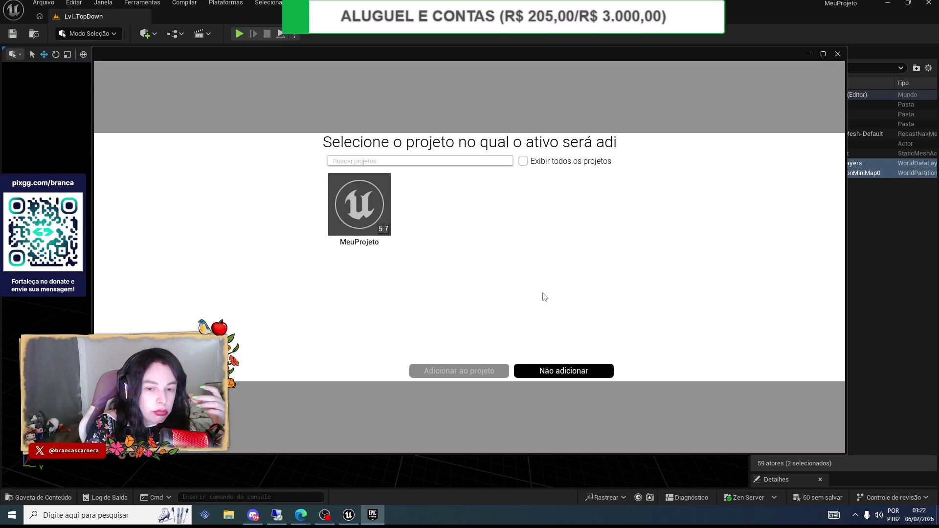
{"action": "left_click", "coordinate": [360, 204]}
{"action": "left_click", "coordinate": [450, 371]}
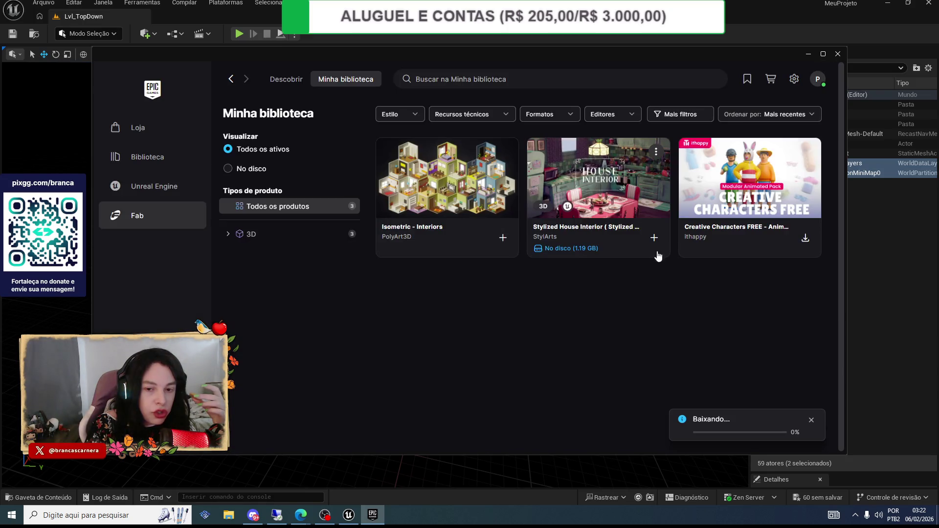
- Show the Stylized House Interior pack's downloaded files with 'Ir para arquivos'
{"action": "left_click", "coordinate": [655, 152]}
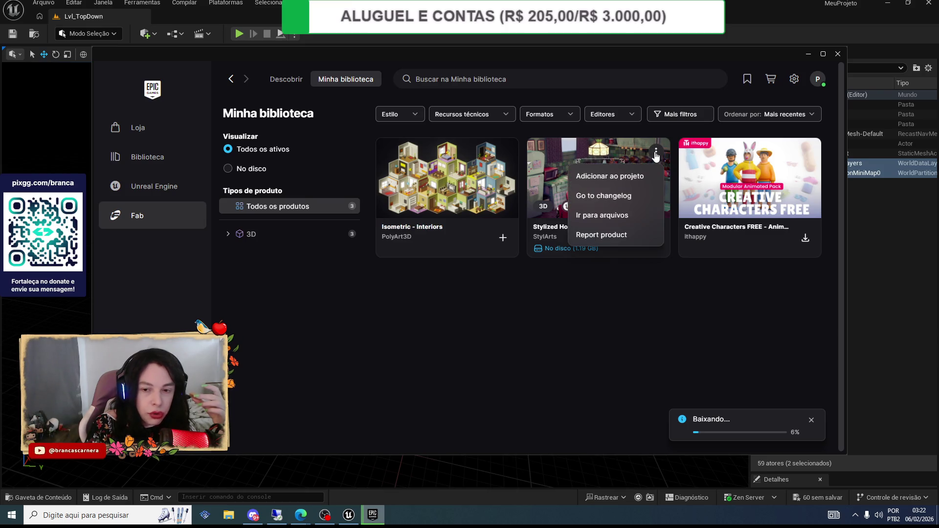
{"action": "left_click", "coordinate": [505, 295]}
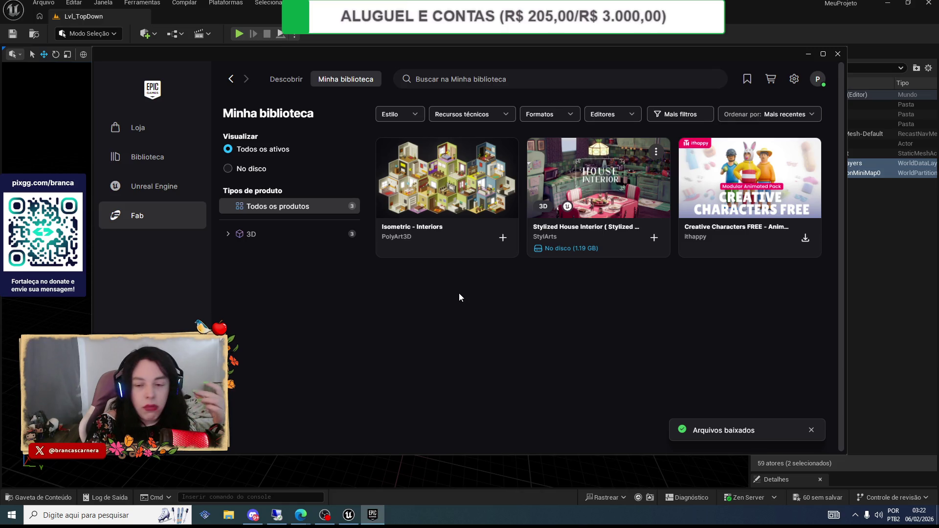
{"action": "key", "text": "alt+Tab"}
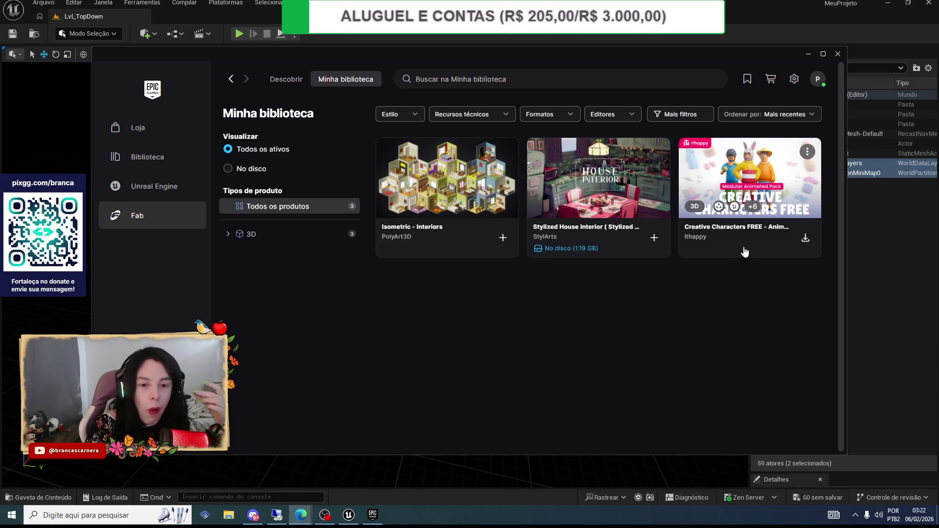
{"action": "left_click", "coordinate": [655, 155]}
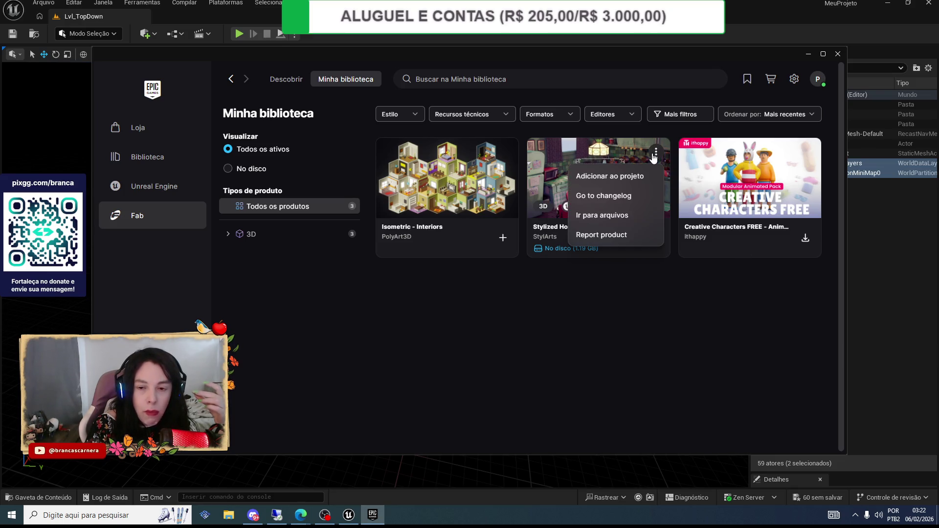
{"action": "left_click", "coordinate": [611, 216]}
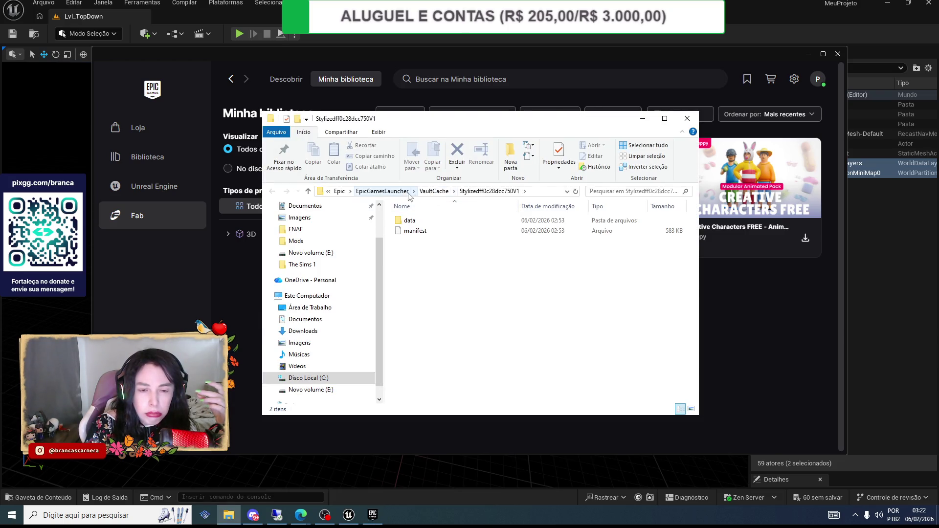
- Delete the Stylizedff0c28dcc750V1 folder from EpicGamesLauncher's VaultCache, then close File Explorer
{"action": "left_click", "coordinate": [399, 192]}
{"action": "double_click", "coordinate": [407, 251]}
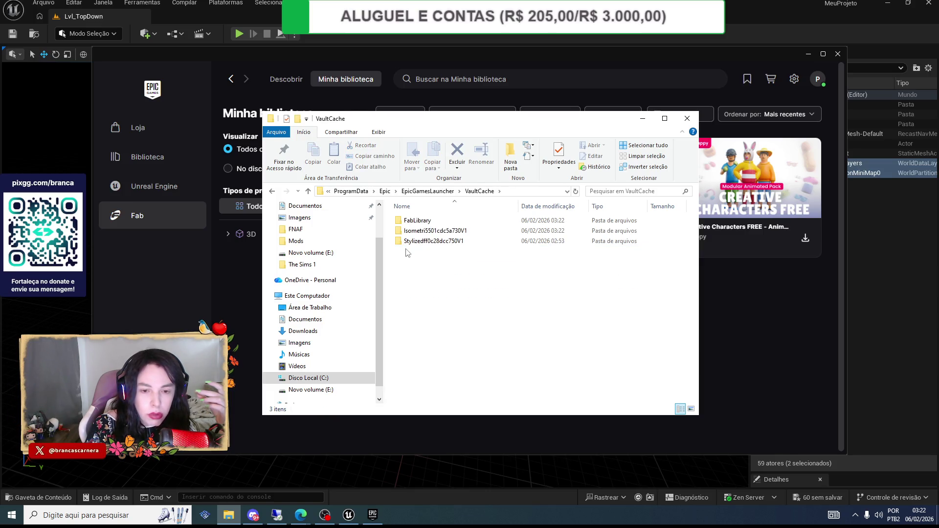
{"action": "left_click", "coordinate": [419, 244]}
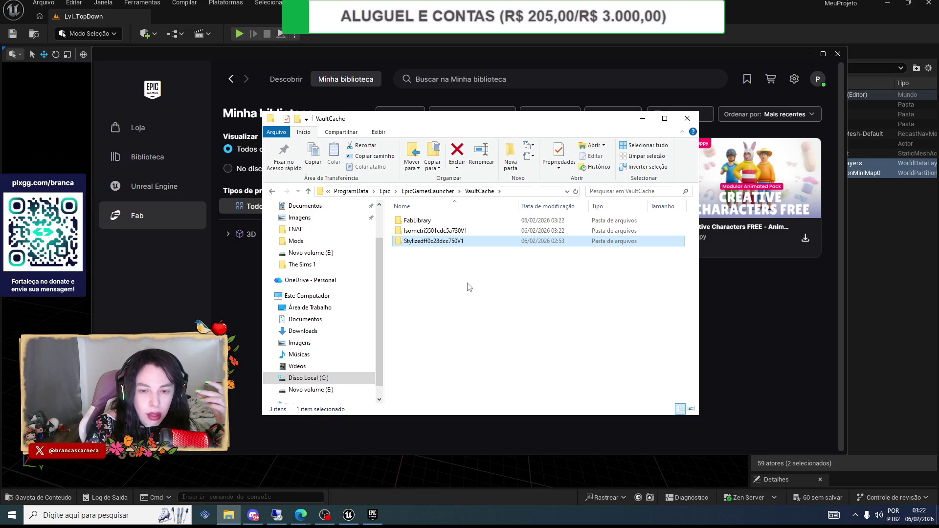
{"action": "key", "text": "Delete"}
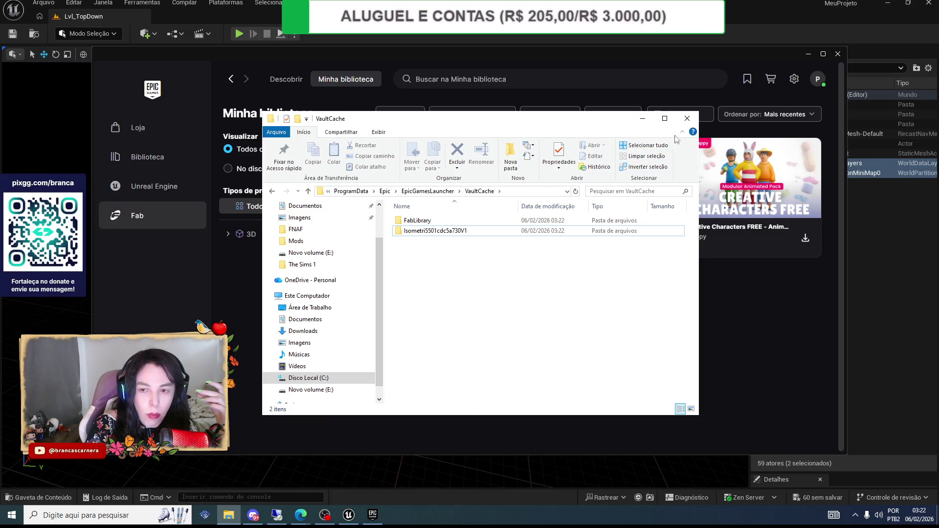
{"action": "left_click", "coordinate": [687, 119]}
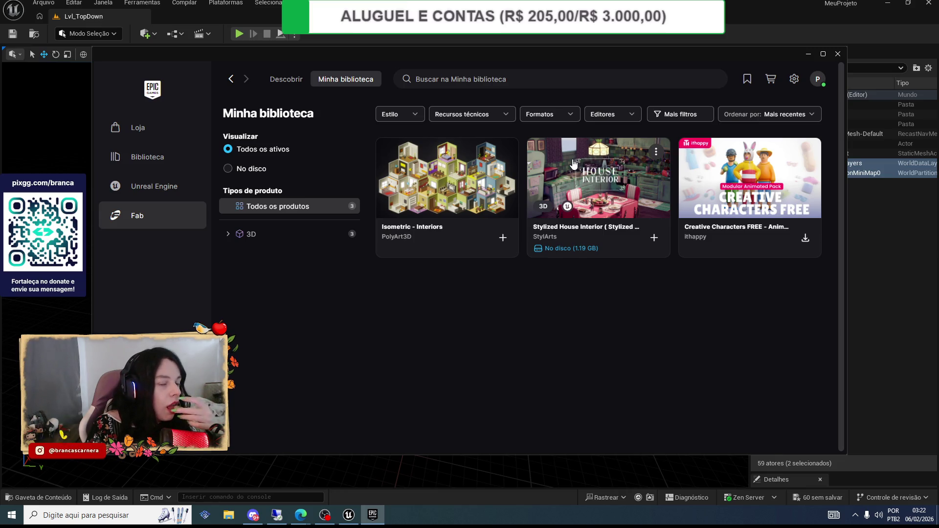
- Open the Isometric - Interiors details panel, glance at the Unreal level, and return to the launcher
{"action": "left_click", "coordinate": [438, 244]}
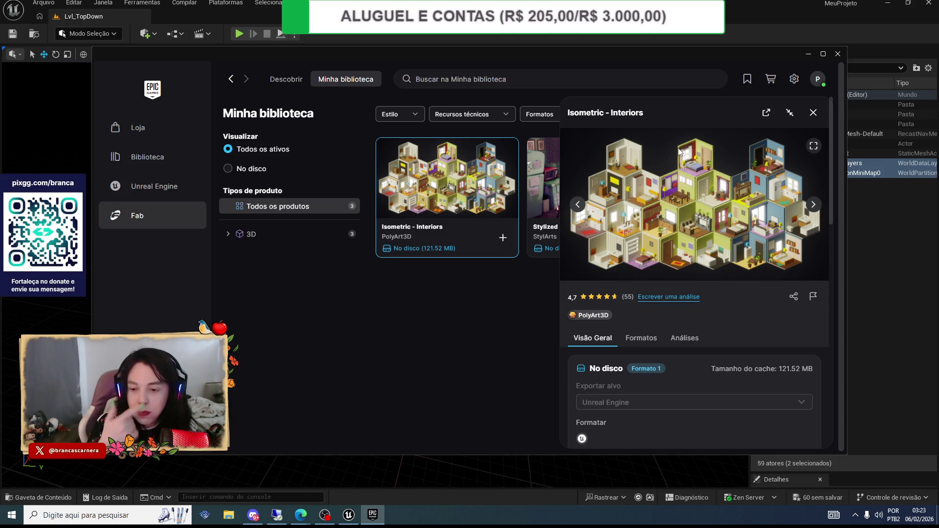
{"action": "left_click", "coordinate": [837, 53]}
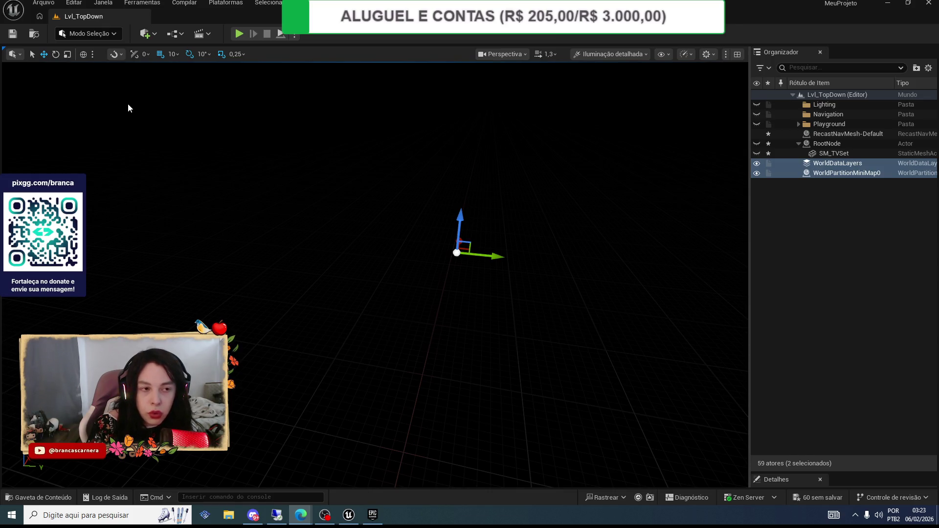
{"action": "left_click", "coordinate": [354, 514]}
{"action": "left_click_drag", "start_coordinate": [493, 354], "coordinate": [372, 478]}
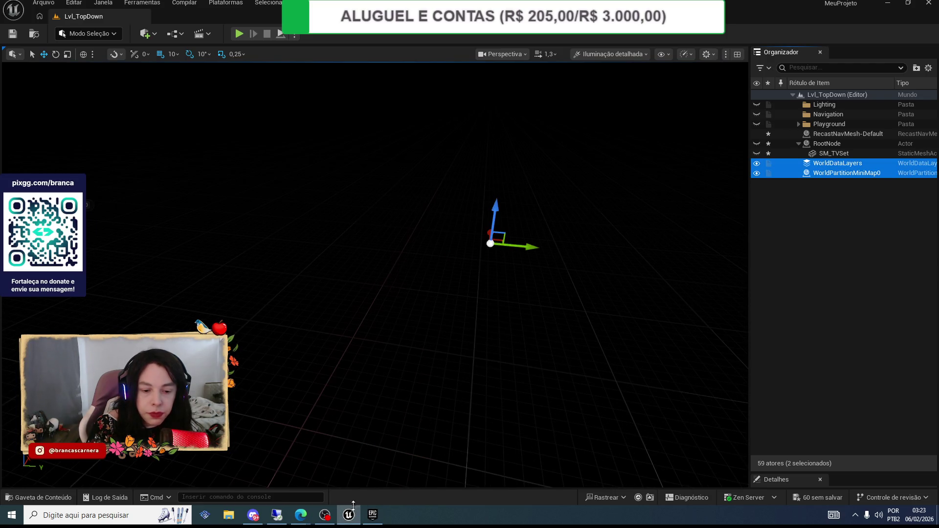
{"action": "left_click", "coordinate": [372, 514]}
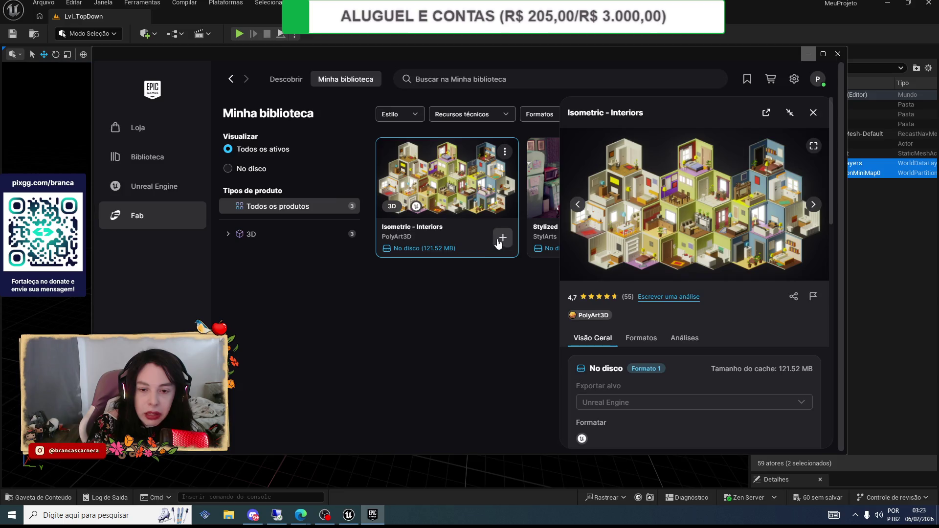
- Add Isometric - Interiors to MeuProjeto via 'Adicionar ao projeto', then tuck away the launcher windows
{"action": "left_click", "coordinate": [502, 238]}
{"action": "left_click", "coordinate": [347, 196]}
{"action": "left_click", "coordinate": [480, 374]}
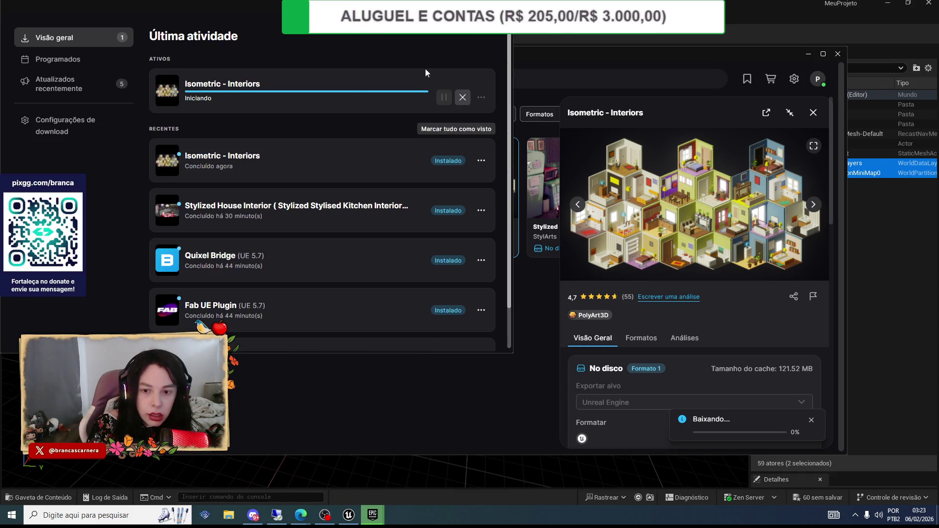
{"action": "left_click", "coordinate": [838, 54]}
{"action": "mouse_move", "coordinate": [84, 10]}
{"action": "left_mouse_down"}
{"action": "mouse_move", "coordinate": [207, 110]}
{"action": "mouse_move", "coordinate": [566, 105]}
{"action": "mouse_move", "coordinate": [169, 100]}
{"action": "left_mouse_up"}
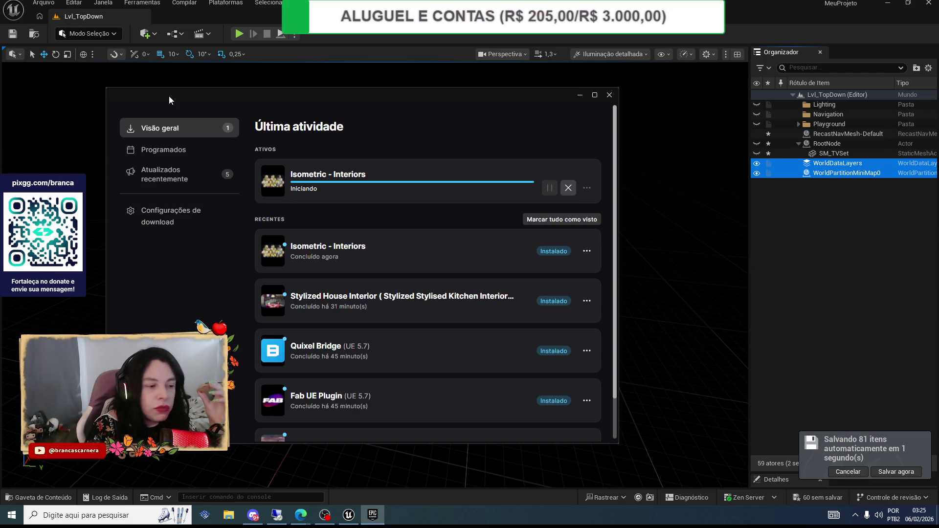
{"action": "left_click", "coordinate": [578, 96]}
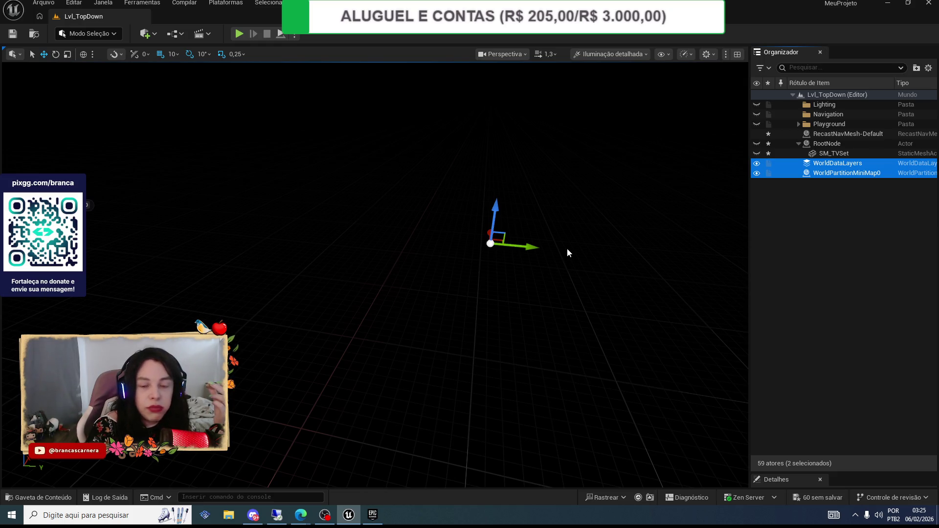
- Toggle the Epic Games Launcher download activity window from the taskbar
{"action": "left_click", "coordinate": [375, 518]}
{"action": "scroll", "coordinate": [420, 303], "scroll_direction": "down", "scroll_amount": 1}
{"action": "scroll", "coordinate": [435, 249], "scroll_direction": "up", "scroll_amount": 1}
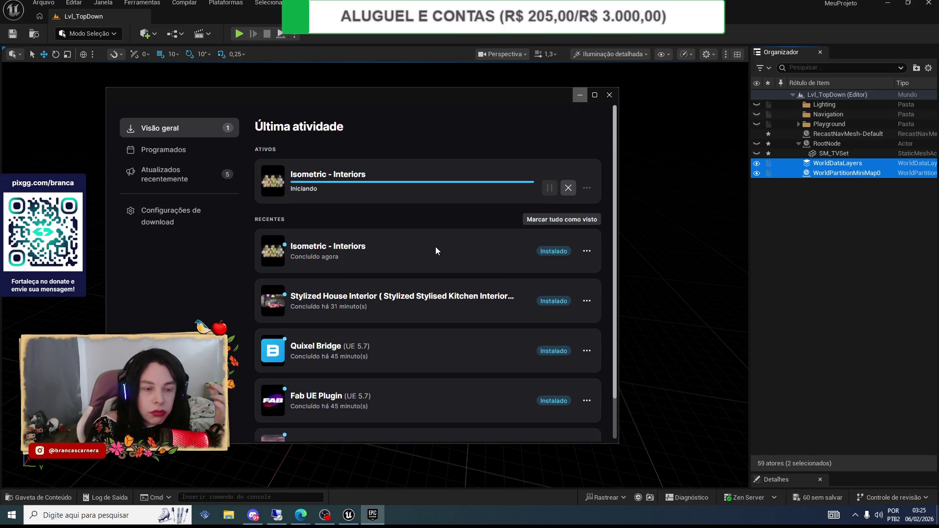
{"action": "scroll", "coordinate": [436, 247], "scroll_direction": "down", "scroll_amount": 1}
{"action": "left_click", "coordinate": [374, 516]}
{"action": "left_click", "coordinate": [374, 516]}
{"action": "left_click", "coordinate": [374, 518]}
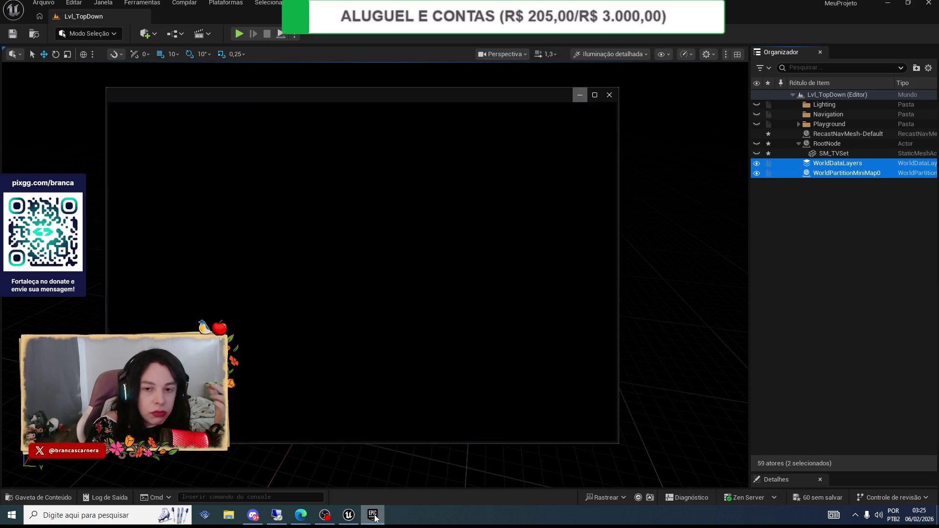
- Search Windows for 'epic' and launch Epic Games Launcher
{"action": "left_click", "coordinate": [123, 522]}
{"action": "type", "text": "epic"}
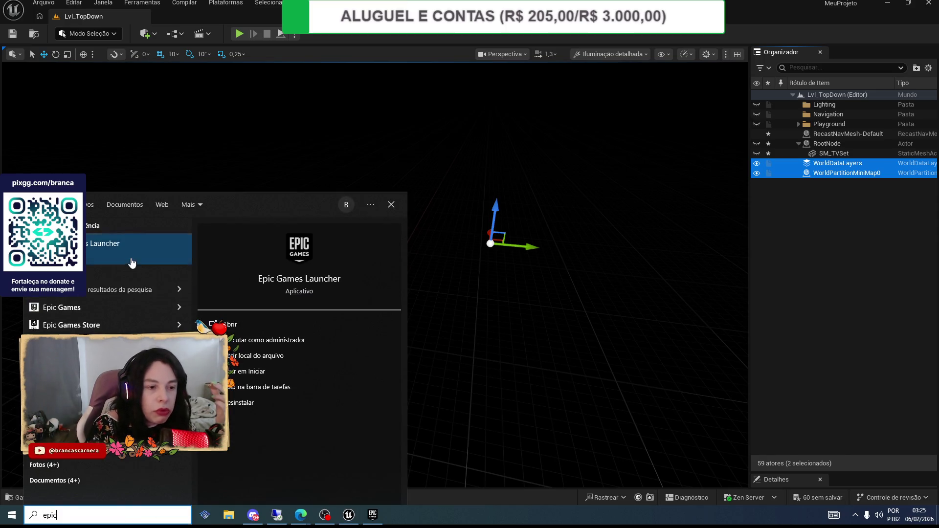
{"action": "key", "text": "Return"}
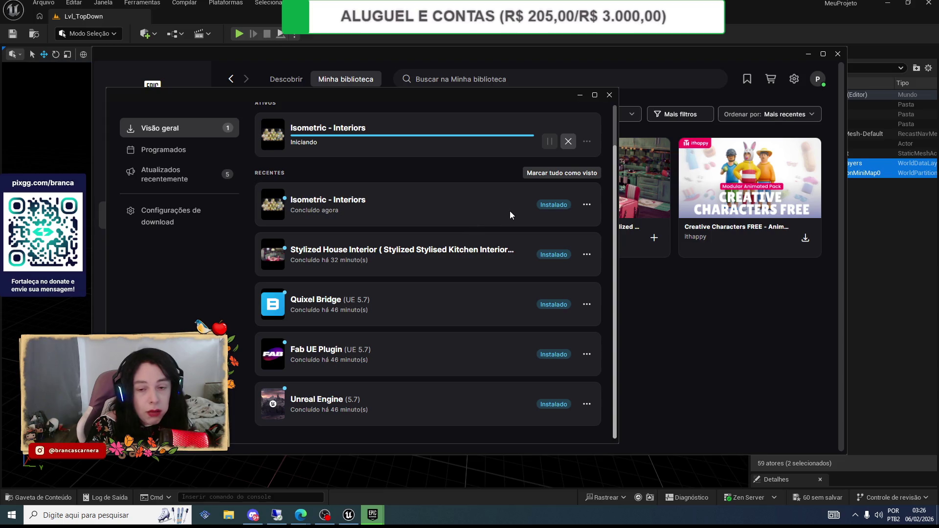
- Check the Isometric - Interiors download entry's options and minimize the main library window
{"action": "scroll", "coordinate": [431, 240], "scroll_direction": "up", "scroll_amount": 2}
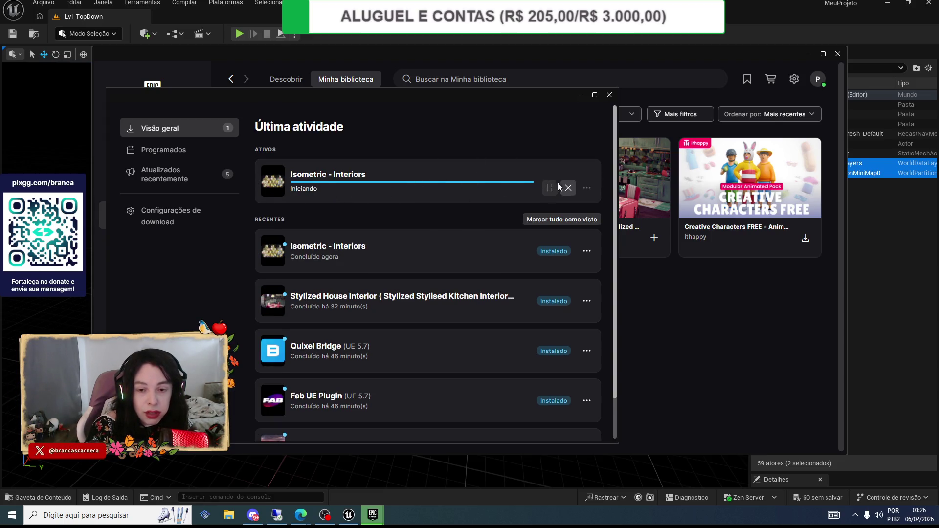
{"action": "left_click", "coordinate": [587, 252]}
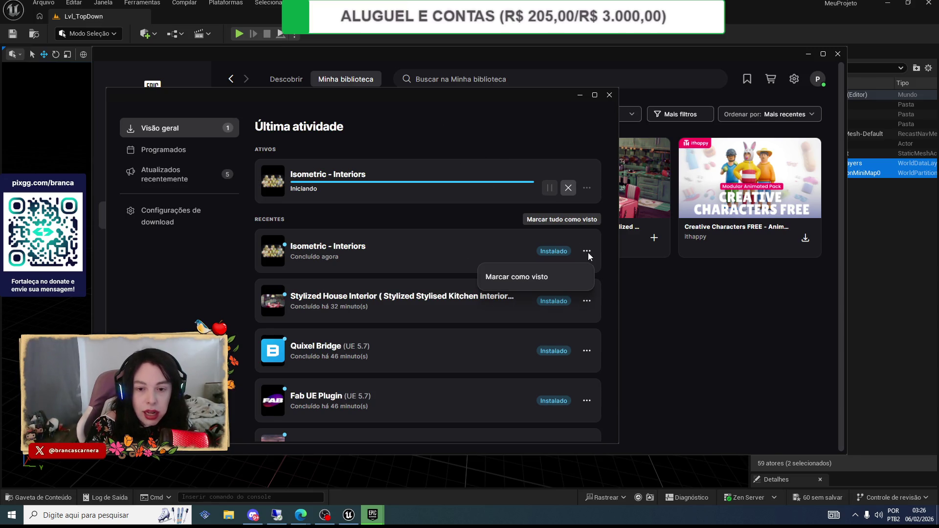
{"action": "left_click", "coordinate": [589, 256]}
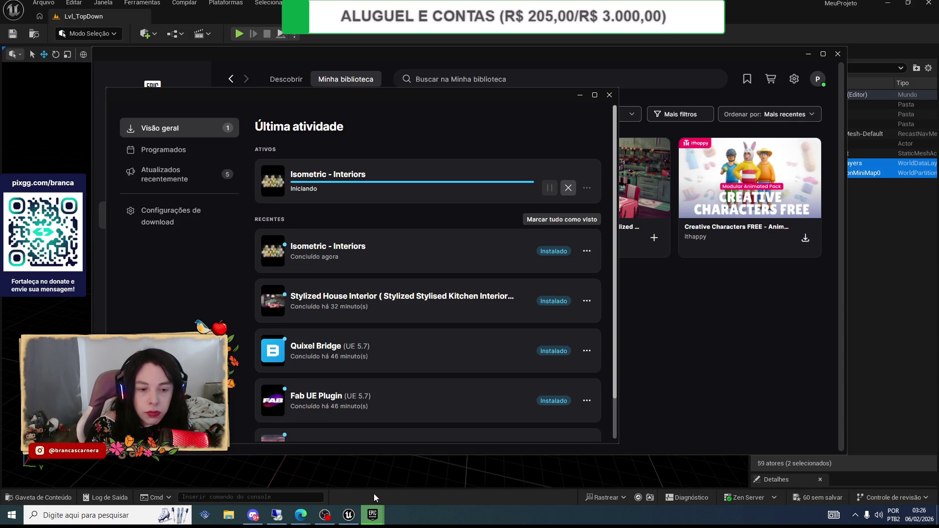
{"action": "scroll", "coordinate": [349, 368], "scroll_direction": "down", "scroll_amount": 1}
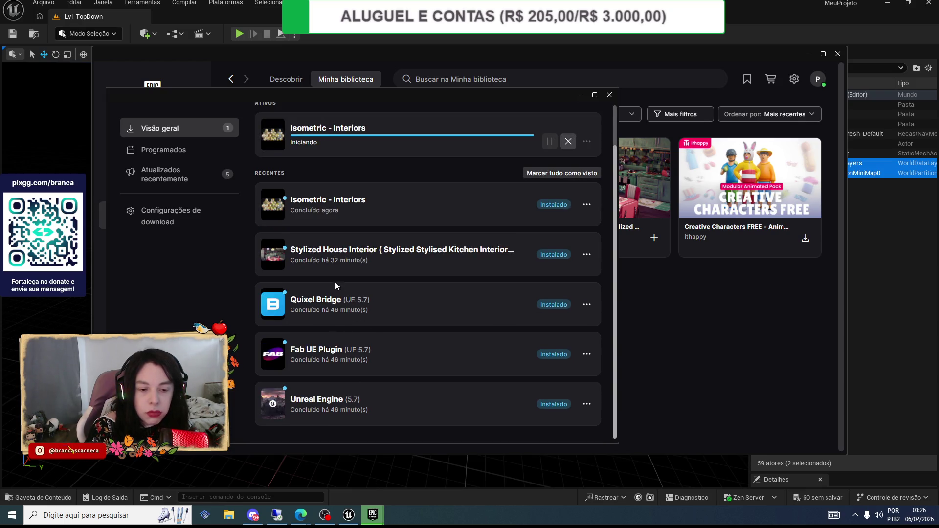
{"action": "scroll", "coordinate": [336, 282], "scroll_direction": "up", "scroll_amount": 1}
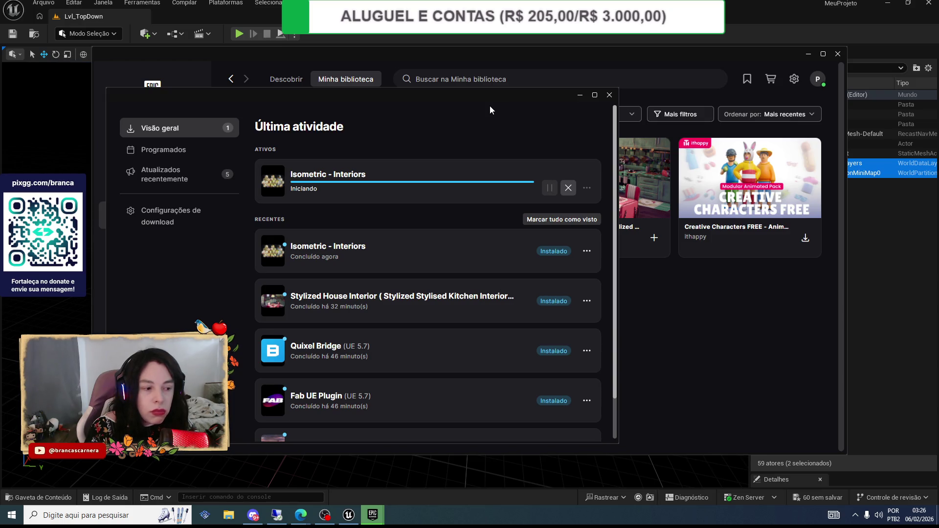
{"action": "left_click", "coordinate": [809, 54]}
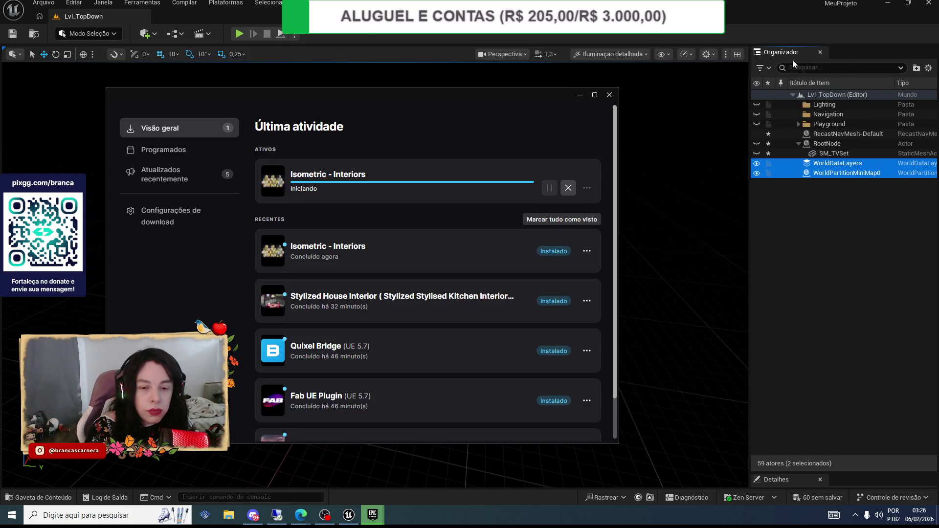
- Cancel the active Isometric - Interiors install, confirming with 'Sim, cancele'
{"action": "left_click", "coordinate": [567, 188]}
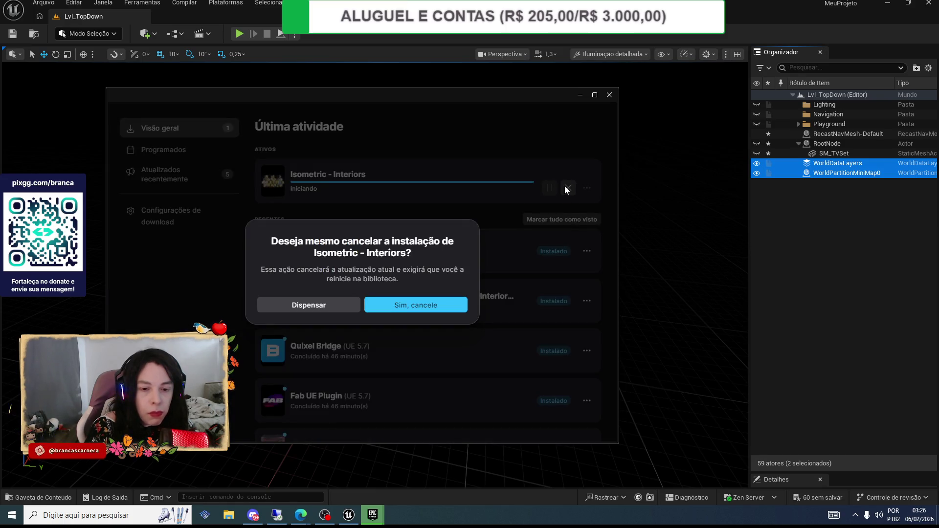
{"action": "left_click", "coordinate": [383, 305]}
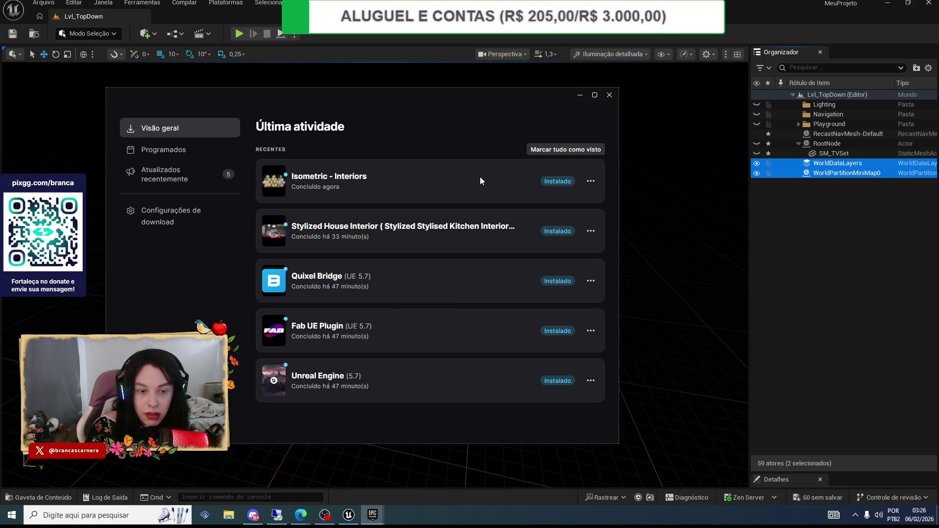
{"action": "left_click", "coordinate": [591, 182]}
{"action": "left_click", "coordinate": [592, 183]}
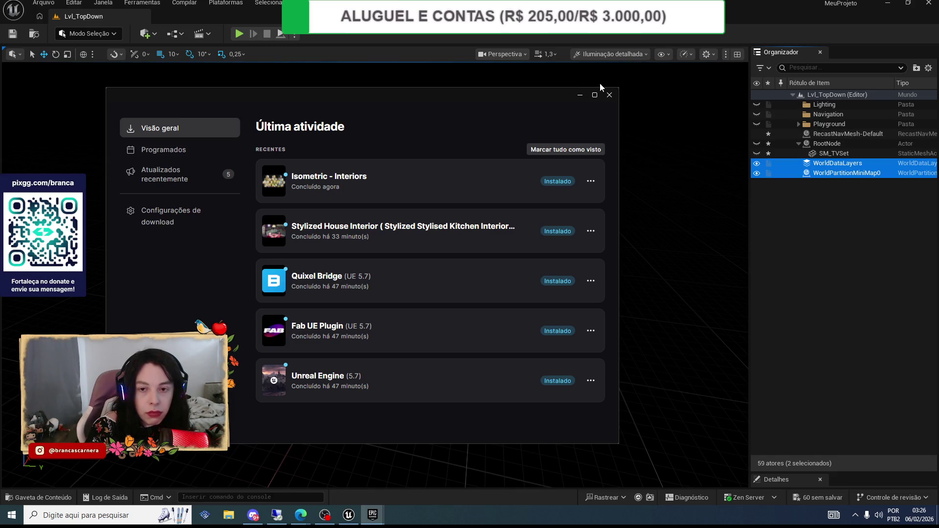
- Add Isometric - Interiors to MeuProjeto choosing Cancelar on file replacement, then minimize both launcher windows
{"action": "mouse_move", "coordinate": [372, 514]}
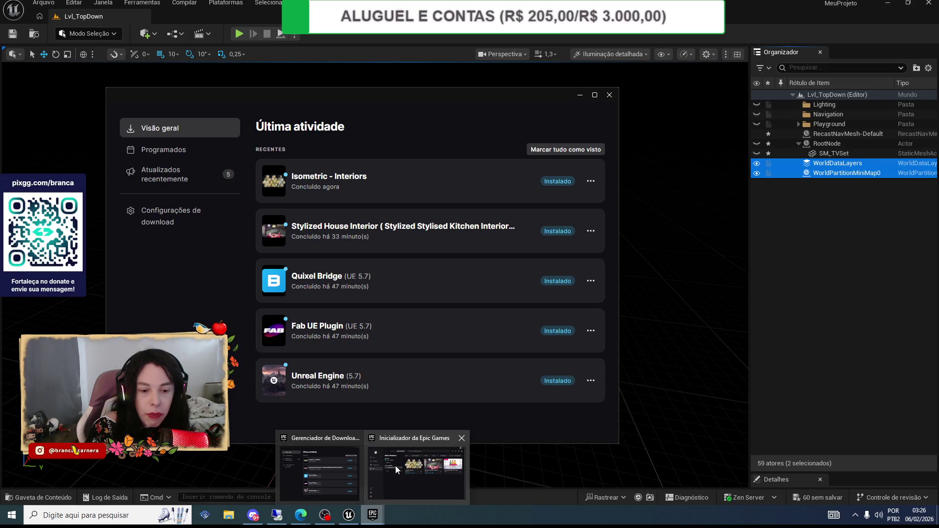
{"action": "left_click", "coordinate": [395, 466]}
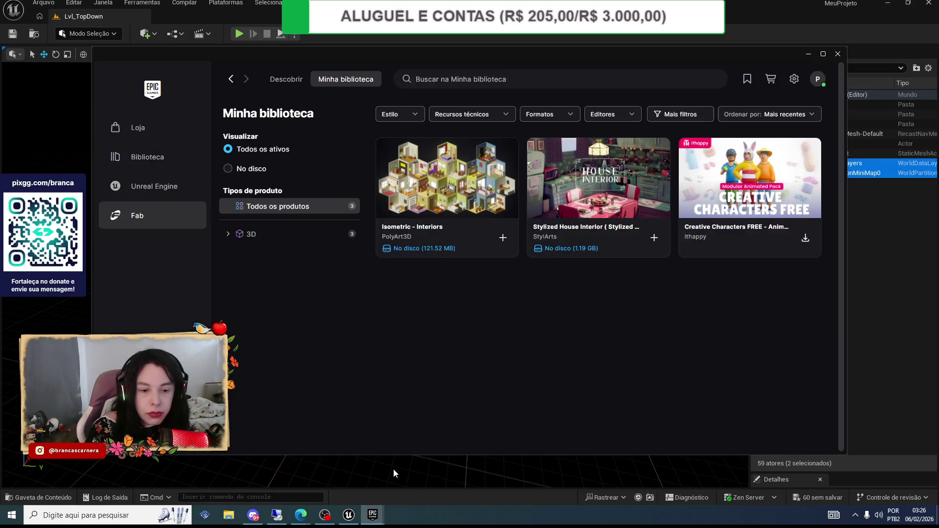
{"action": "left_click", "coordinate": [503, 239]}
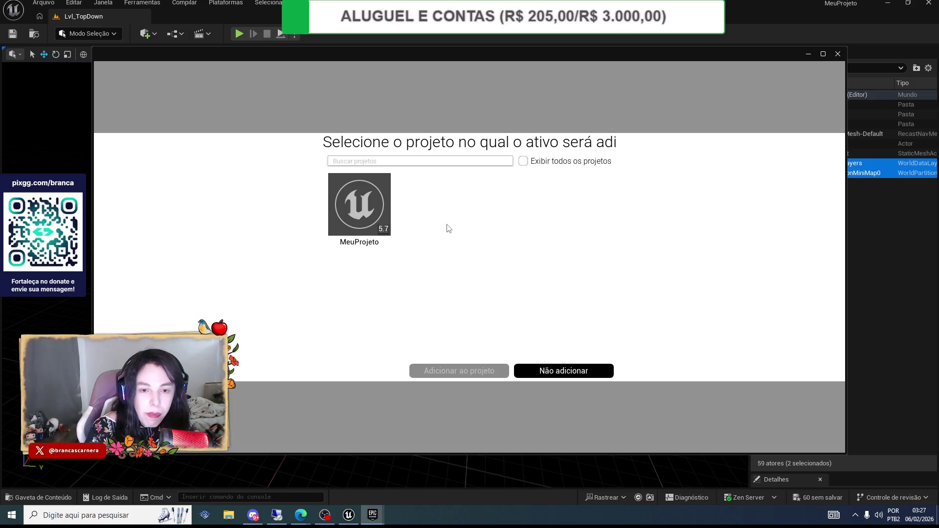
{"action": "left_click", "coordinate": [377, 204]}
{"action": "left_click", "coordinate": [447, 372]}
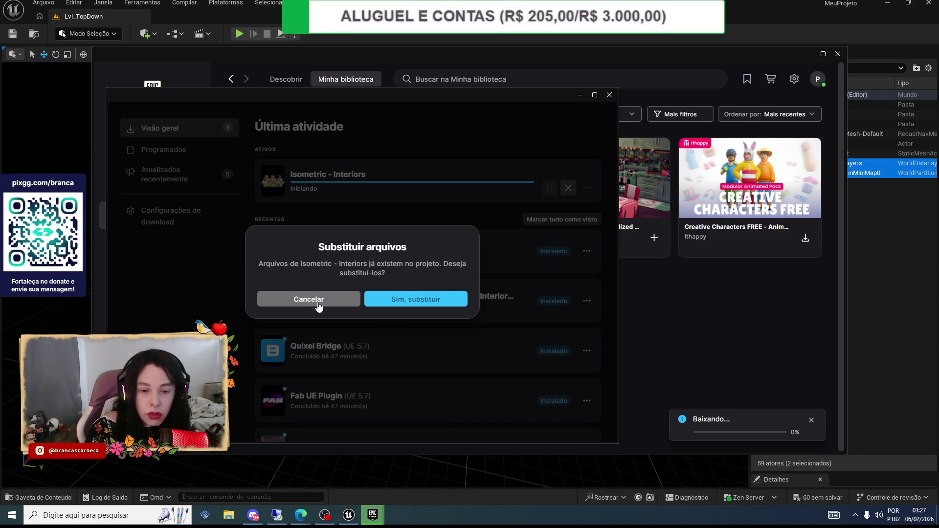
{"action": "left_click", "coordinate": [400, 299]}
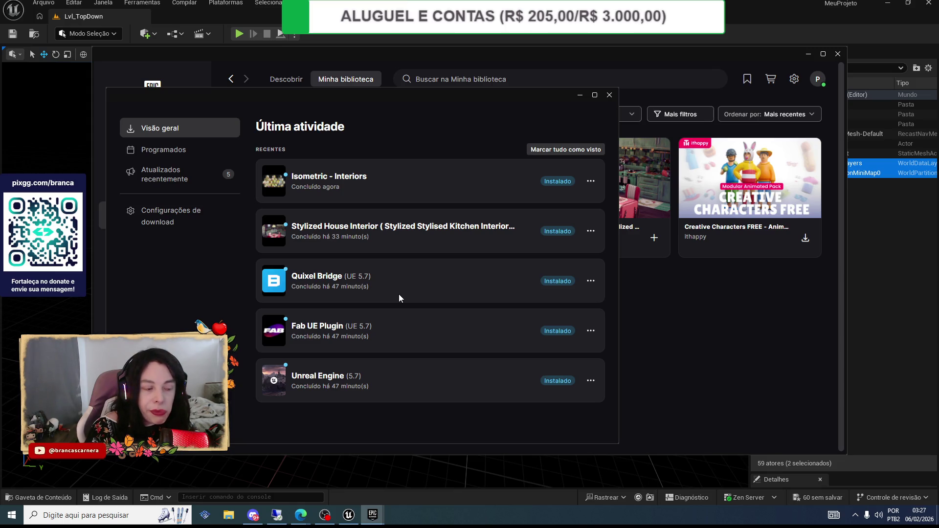
{"action": "left_click", "coordinate": [809, 54]}
{"action": "left_click", "coordinate": [583, 97]}
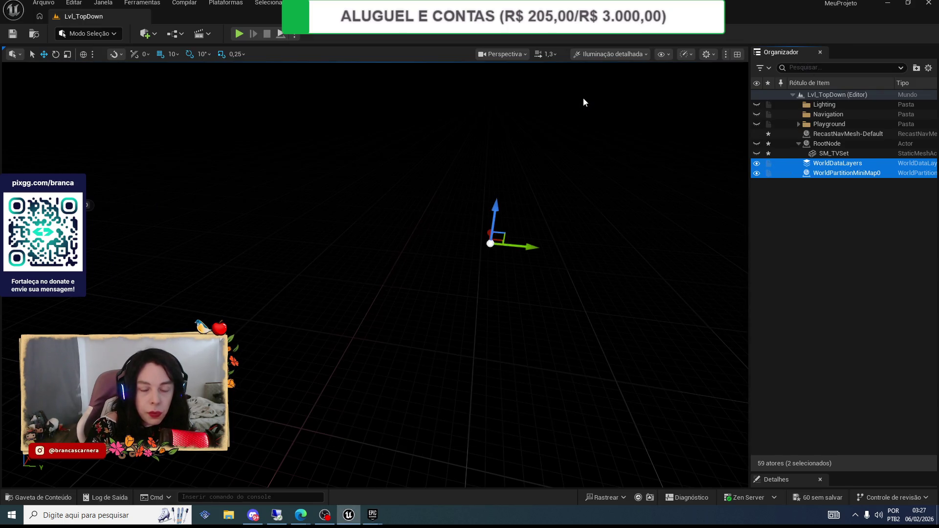
- Orbit and pan across the empty Lvl_TopDown grid, then open the Arquivo menu
{"action": "left_click_drag", "start_coordinate": [582, 102], "coordinate": [541, 221]}
{"action": "scroll", "coordinate": [492, 271], "scroll_direction": "down", "scroll_amount": 5}
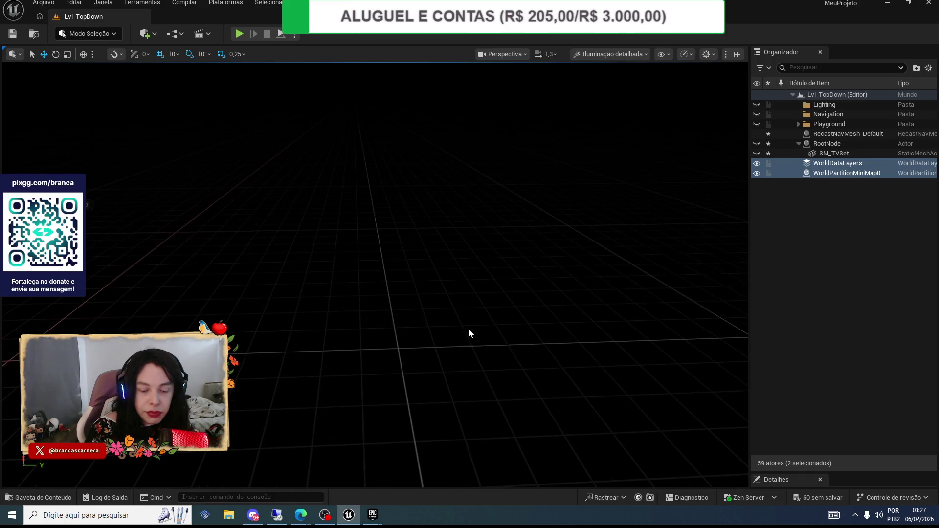
{"action": "left_click_drag", "start_coordinate": [468, 329], "coordinate": [472, 313]}
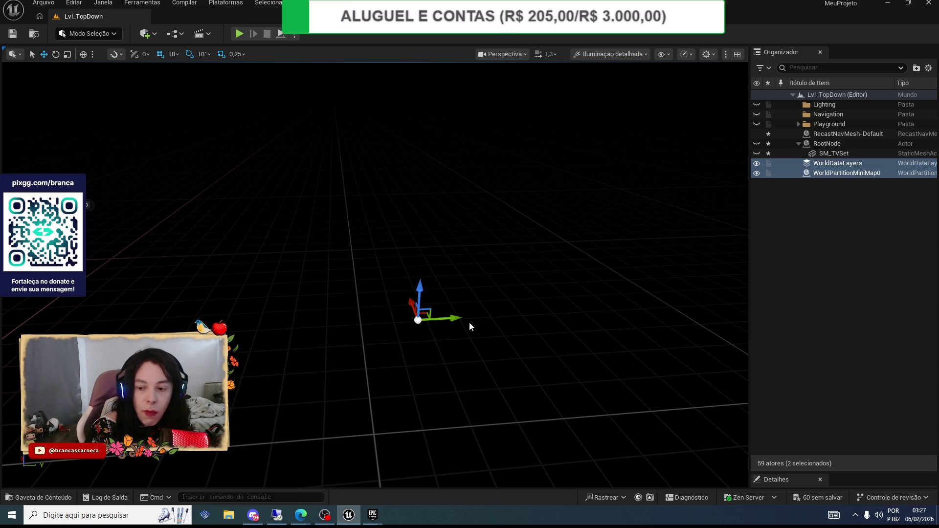
{"action": "left_click", "coordinate": [45, 5]}
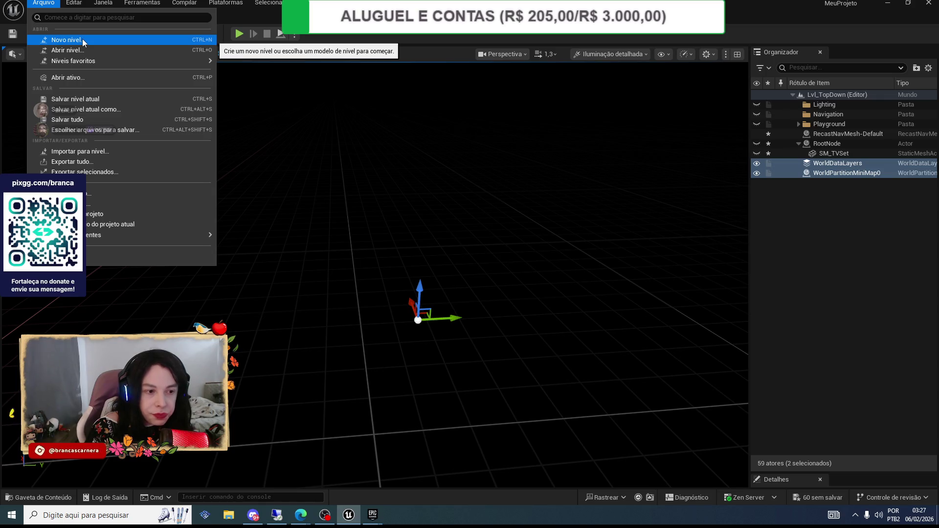
- Create a Games > Top Down project named MeuProjeto2, choosing Não salvar for the old project
{"action": "left_click", "coordinate": [105, 195]}
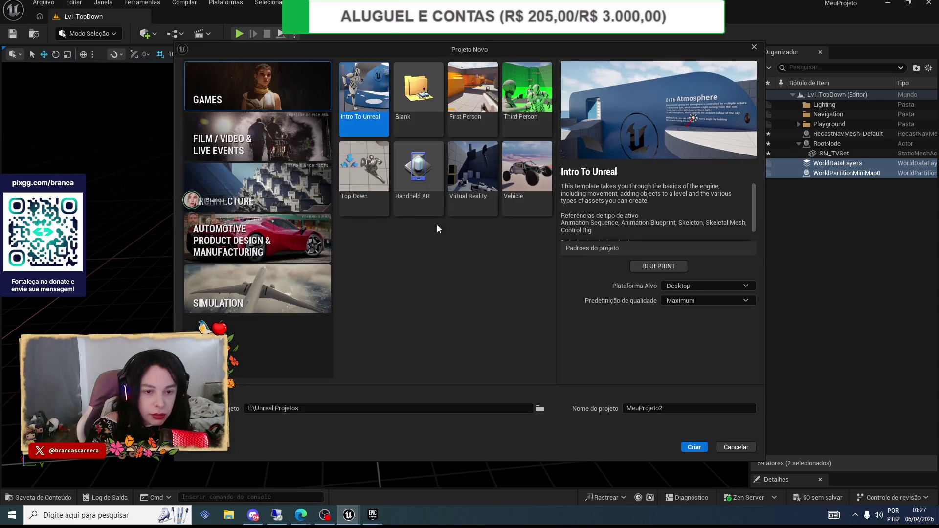
{"action": "left_click", "coordinate": [359, 174]}
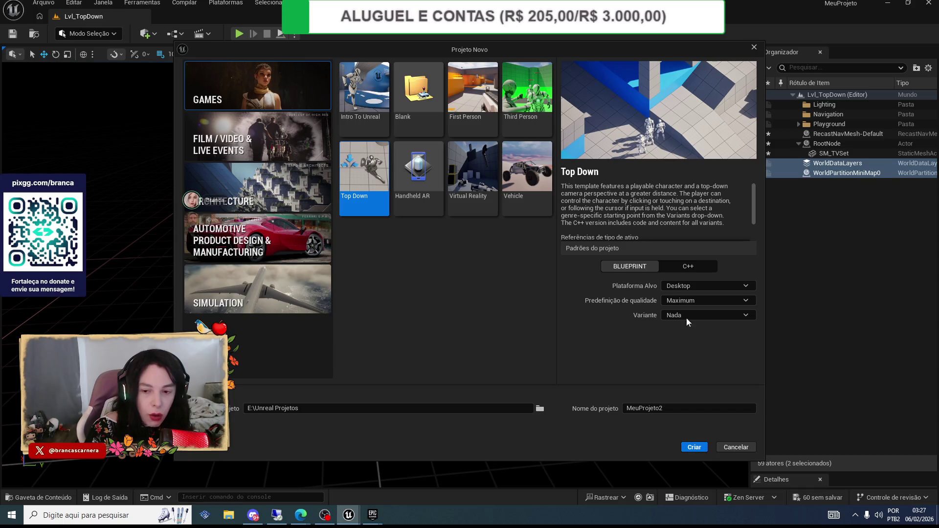
{"action": "left_click", "coordinate": [691, 448]}
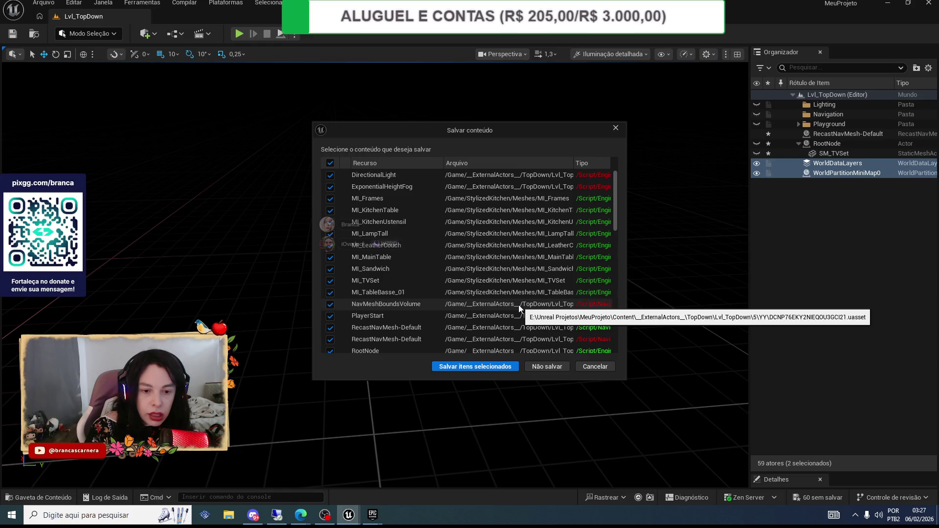
{"action": "scroll", "coordinate": [518, 304], "scroll_direction": "down", "scroll_amount": 10}
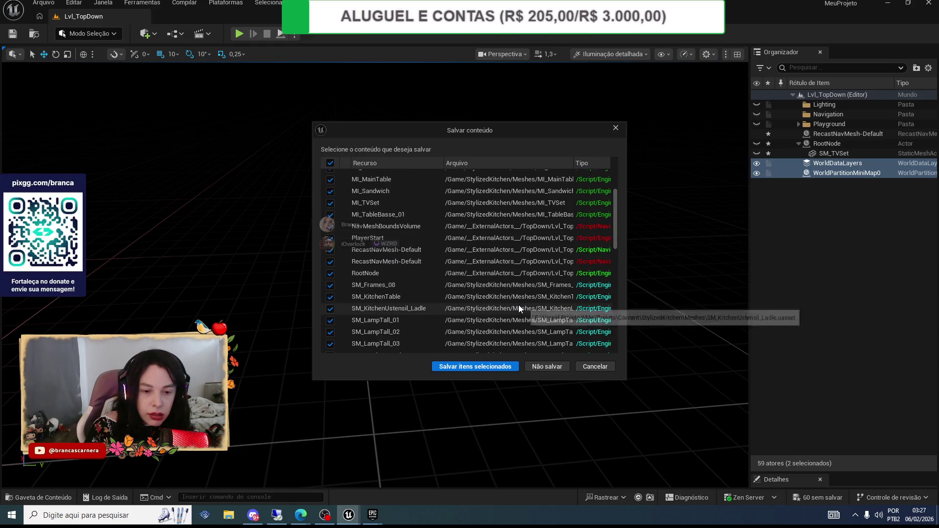
{"action": "left_click", "coordinate": [550, 369]}
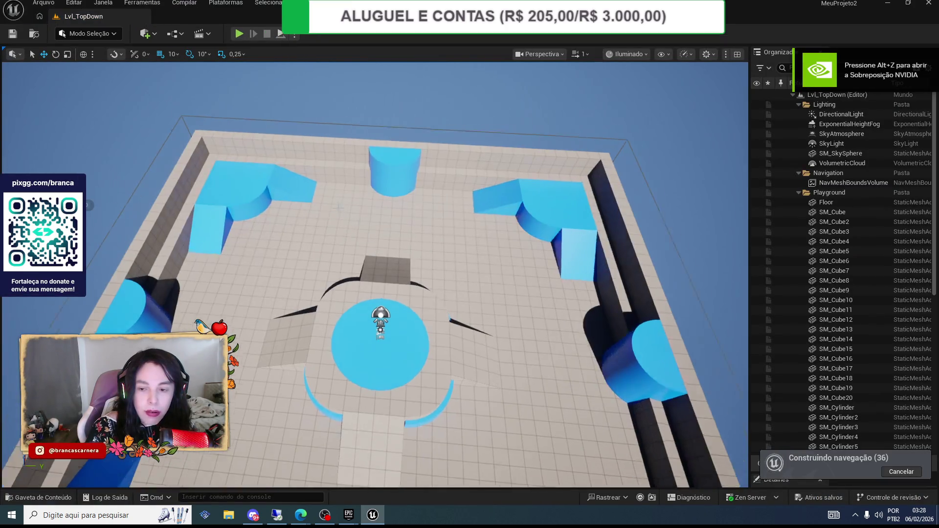
{"action": "mouse_move", "coordinate": [356, 518]}
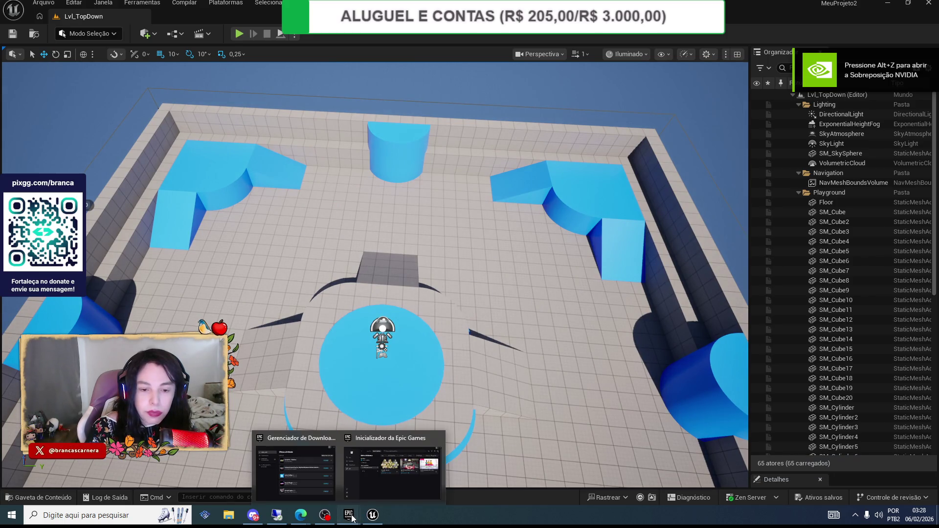
- Check the Isometric - Interiors entry in the download activity window
{"action": "left_click", "coordinate": [314, 457]}
{"action": "left_click", "coordinate": [589, 176]}
{"action": "left_click", "coordinate": [589, 175]}
- Add Isometric - Interiors from the Fab library to MeuProjeto2 and minimize the library
{"action": "mouse_move", "coordinate": [348, 515]}
{"action": "left_click", "coordinate": [374, 477]}
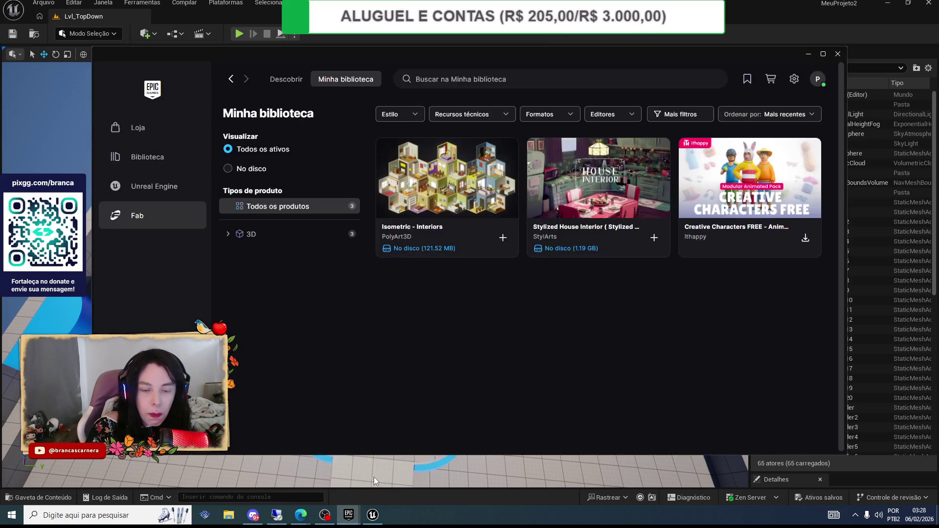
{"action": "left_click", "coordinate": [502, 238]}
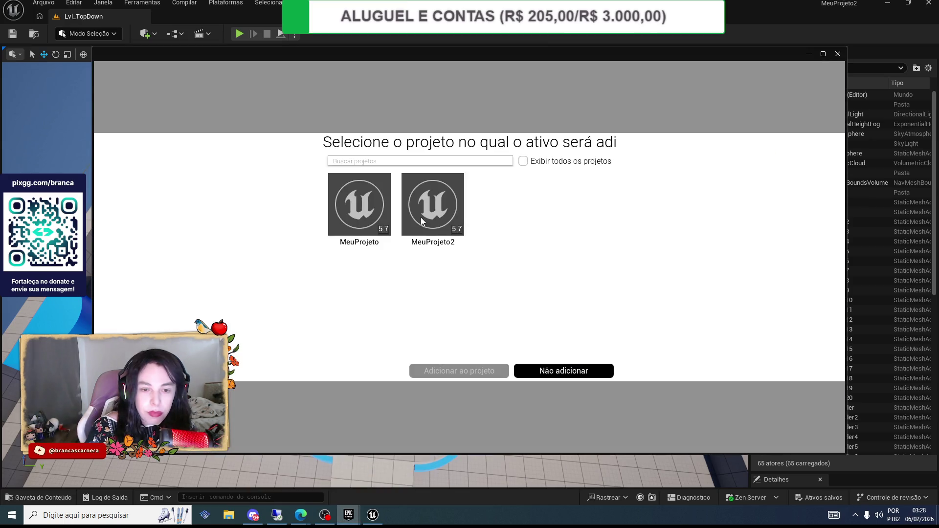
{"action": "left_click", "coordinate": [457, 219]}
{"action": "left_click", "coordinate": [486, 371]}
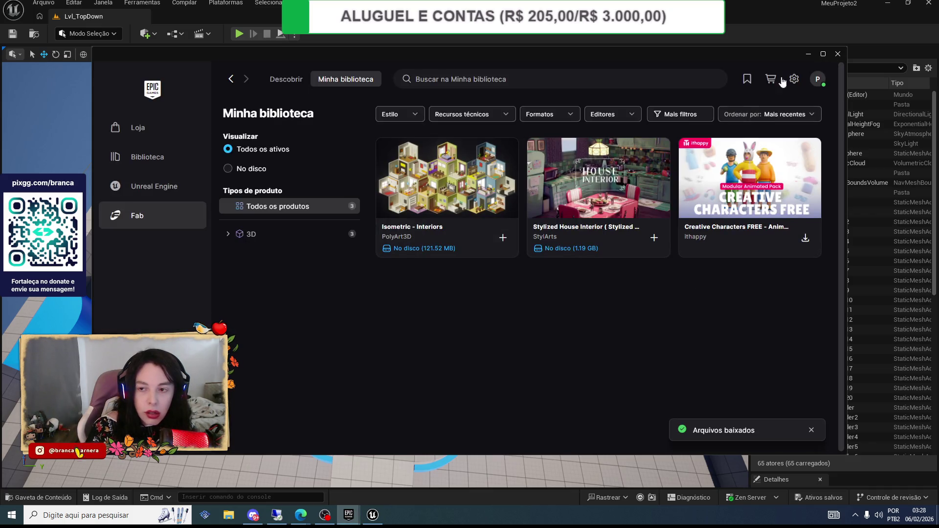
{"action": "left_click", "coordinate": [808, 54]}
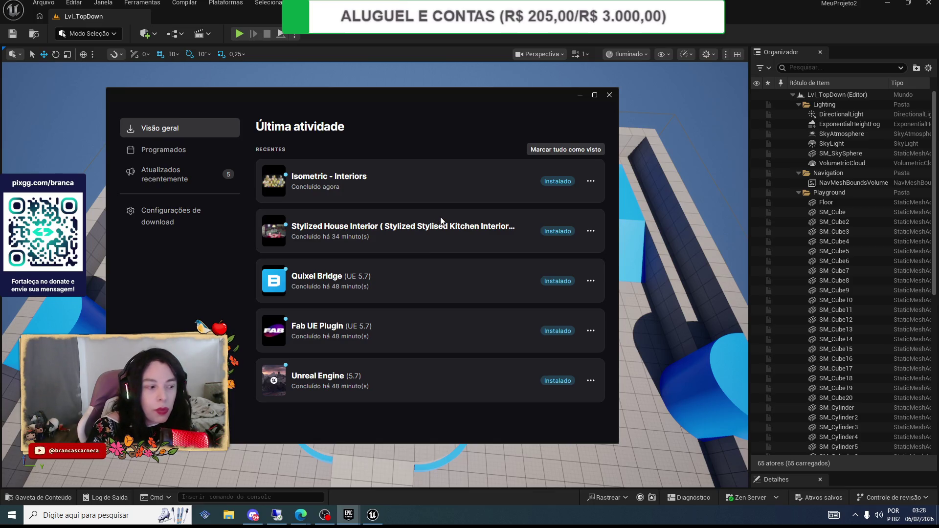
- Confirm Isometric - Interiors shows as installed in Última atividade, then minimize that window
{"action": "left_click", "coordinate": [591, 182]}
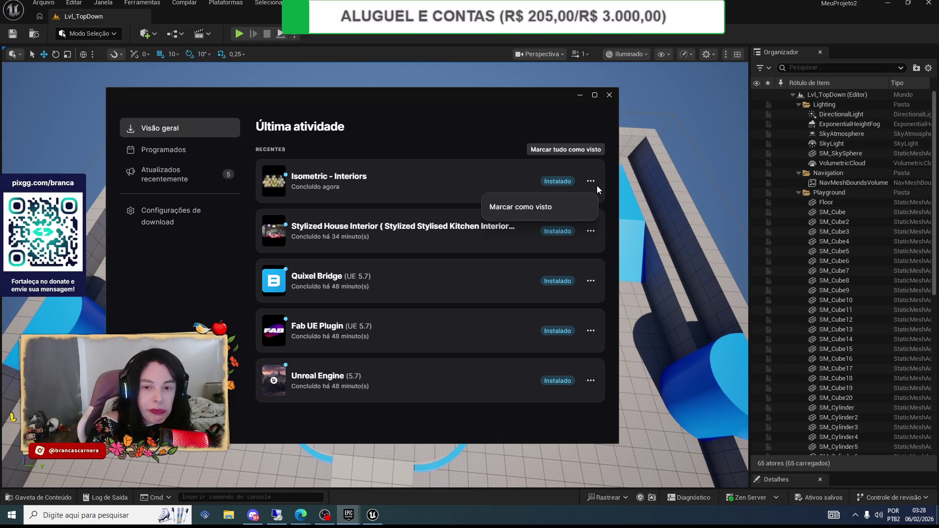
{"action": "left_click", "coordinate": [580, 95]}
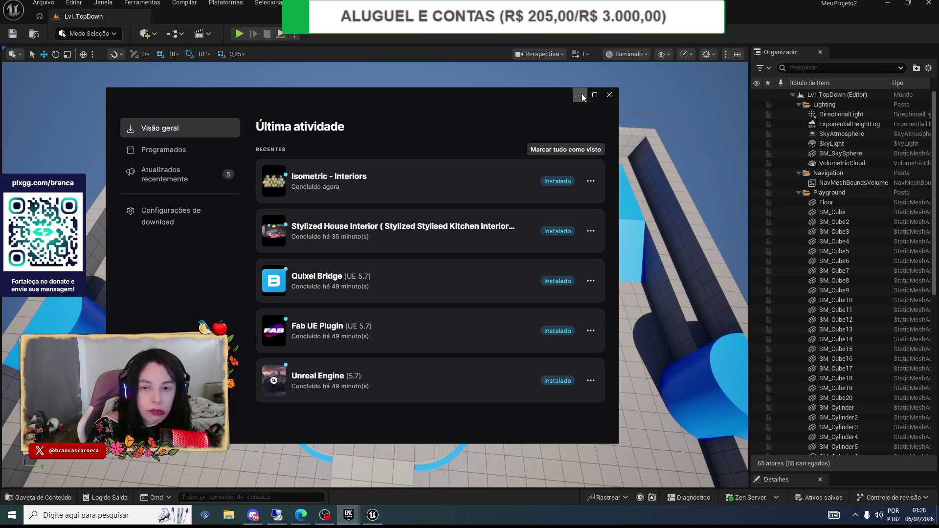
{"action": "left_click", "coordinate": [580, 95]}
- Collapse the Playground and Navigation folders in the Organizador
{"action": "scroll", "coordinate": [900, 125], "scroll_direction": "down", "scroll_amount": 2}
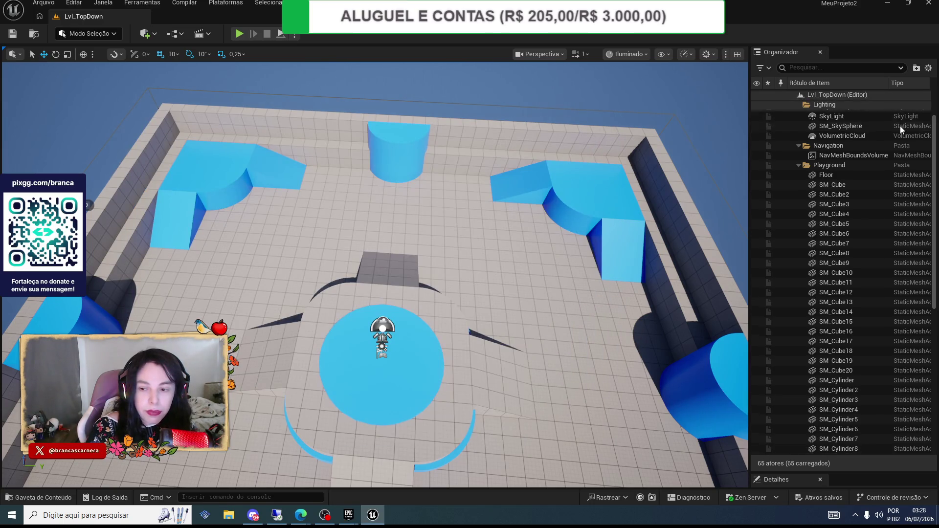
{"action": "scroll", "coordinate": [900, 125], "scroll_direction": "down", "scroll_amount": 2}
{"action": "scroll", "coordinate": [900, 125], "scroll_direction": "up", "scroll_amount": 4}
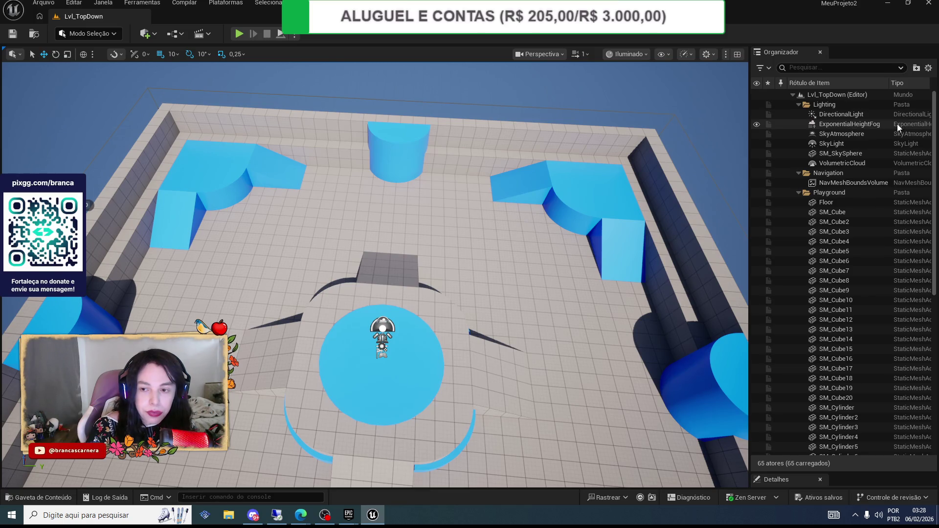
{"action": "left_click", "coordinate": [799, 193]}
{"action": "left_click", "coordinate": [798, 173]}
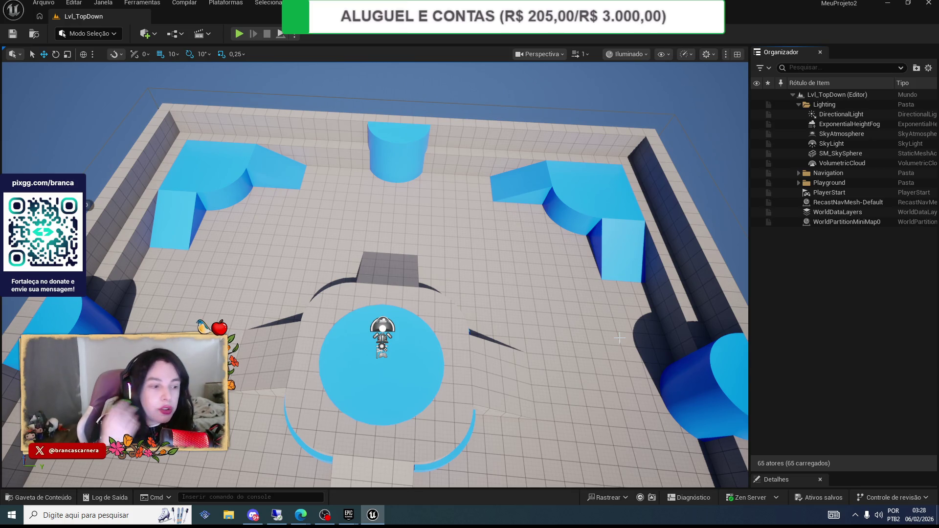
- Adjust the arena view slightly and start a Play test of Lvl_TopDown
{"action": "mouse_move", "coordinate": [619, 394]}
{"action": "left_mouse_down"}
{"action": "mouse_move", "coordinate": [618, 421]}
{"action": "mouse_move", "coordinate": [618, 375]}
{"action": "left_mouse_up"}
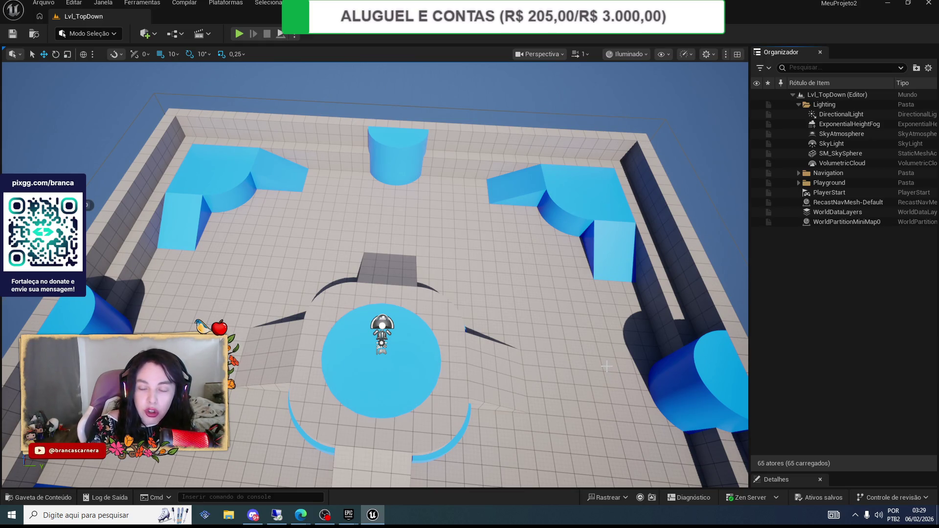
{"action": "scroll", "coordinate": [607, 366], "scroll_direction": "down", "scroll_amount": 1}
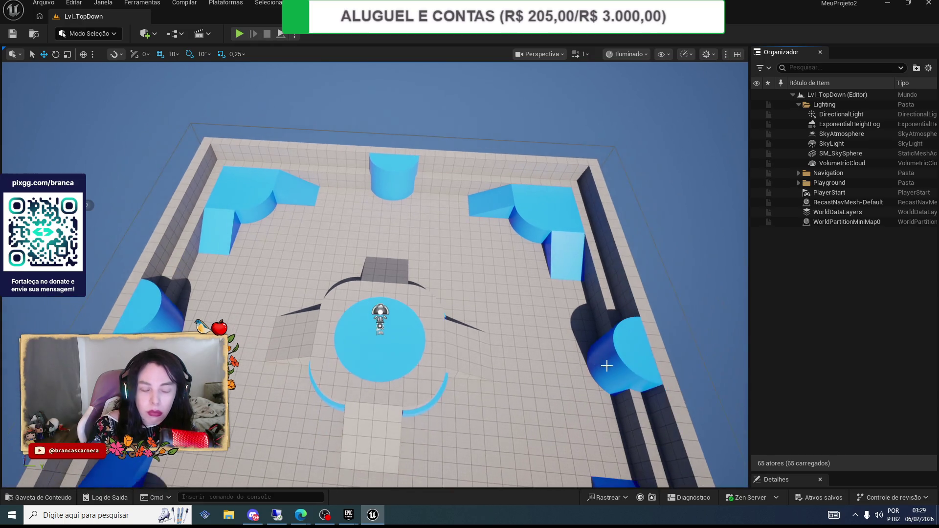
{"action": "scroll", "coordinate": [607, 365], "scroll_direction": "up", "scroll_amount": 3}
{"action": "scroll", "coordinate": [606, 363], "scroll_direction": "down", "scroll_amount": 4}
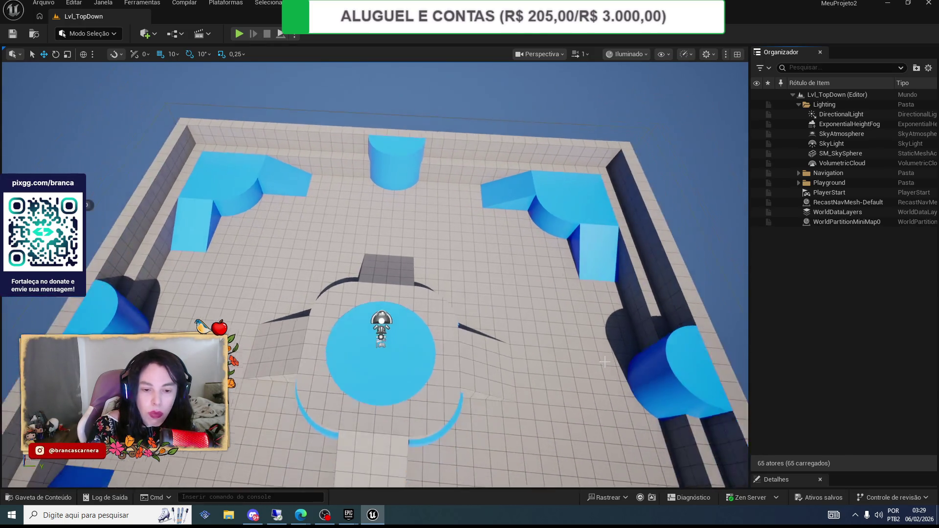
{"action": "scroll", "coordinate": [603, 360], "scroll_direction": "up", "scroll_amount": 4}
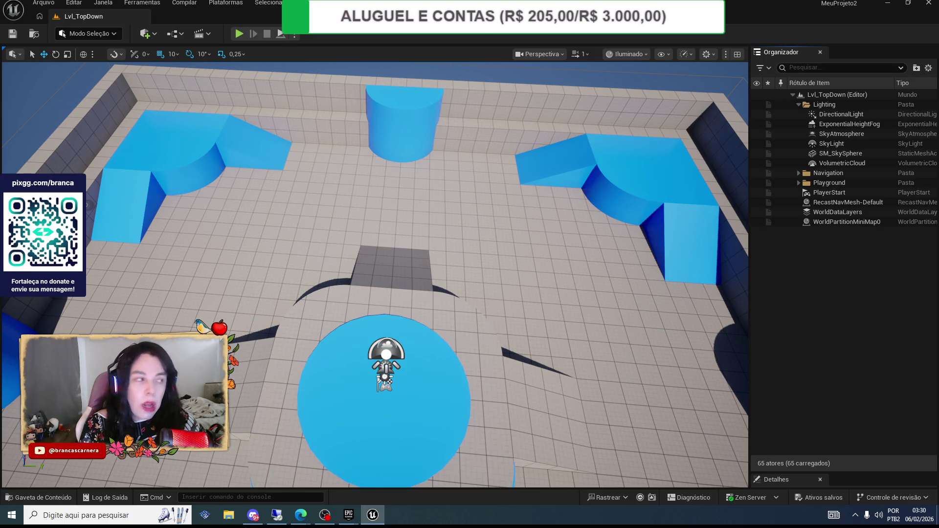
{"action": "key", "text": "alt+Tab"}
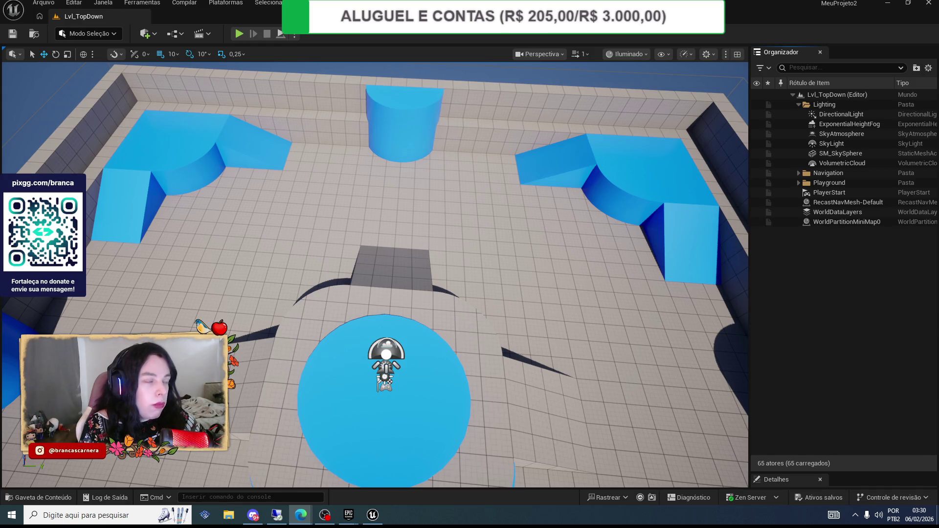
{"action": "left_click", "coordinate": [239, 35]}
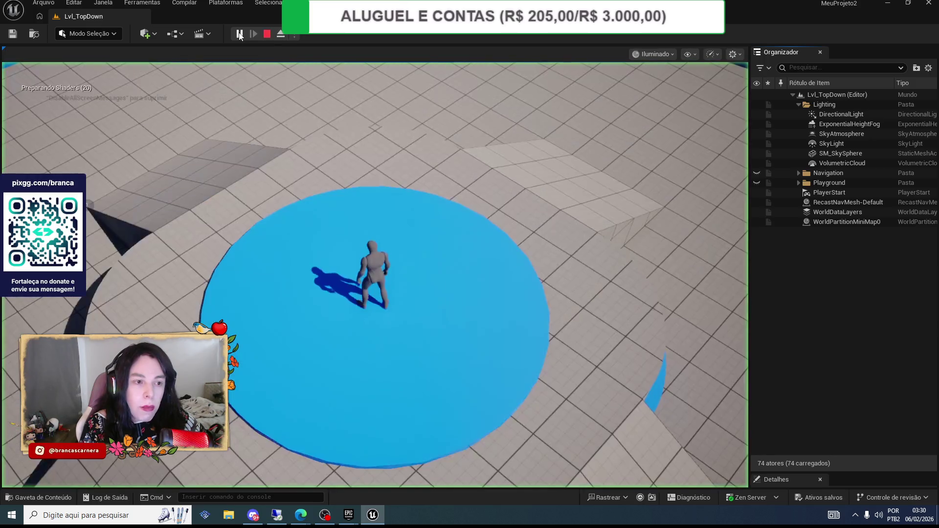
- Run the character around the arena, across the blue platform and beside the dark slab
{"action": "left_click", "coordinate": [384, 349]}
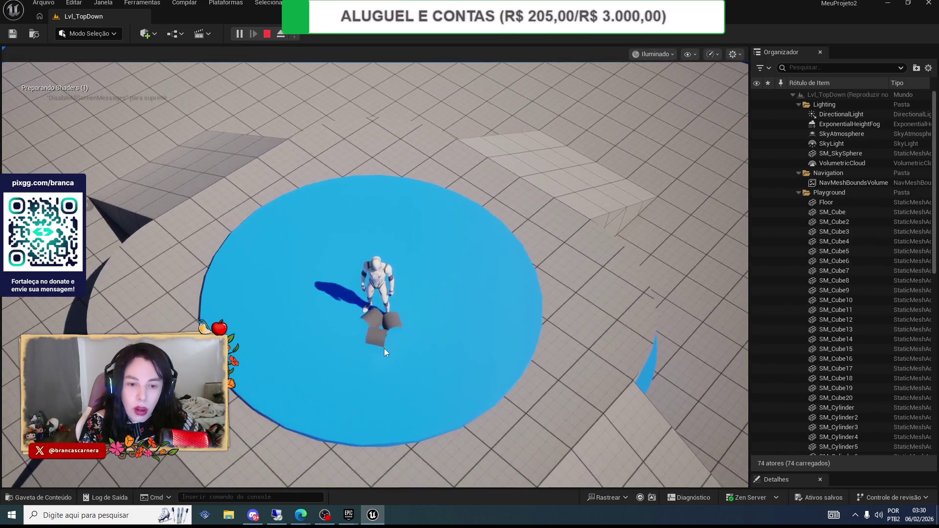
{"action": "mouse_move", "coordinate": [361, 255]}
{"action": "left_mouse_down"}
{"action": "mouse_move", "coordinate": [337, 223]}
{"action": "mouse_move", "coordinate": [279, 212]}
{"action": "mouse_move", "coordinate": [298, 337]}
{"action": "mouse_move", "coordinate": [411, 340]}
{"action": "mouse_move", "coordinate": [425, 331]}
{"action": "mouse_move", "coordinate": [442, 355]}
{"action": "mouse_move", "coordinate": [477, 344]}
{"action": "mouse_move", "coordinate": [415, 216]}
{"action": "mouse_move", "coordinate": [286, 189]}
{"action": "mouse_move", "coordinate": [220, 269]}
{"action": "mouse_move", "coordinate": [409, 352]}
{"action": "mouse_move", "coordinate": [484, 341]}
{"action": "mouse_move", "coordinate": [450, 346]}
{"action": "mouse_move", "coordinate": [257, 280]}
{"action": "mouse_move", "coordinate": [315, 315]}
{"action": "mouse_move", "coordinate": [414, 329]}
{"action": "mouse_move", "coordinate": [435, 315]}
{"action": "mouse_move", "coordinate": [428, 331]}
{"action": "left_mouse_up"}
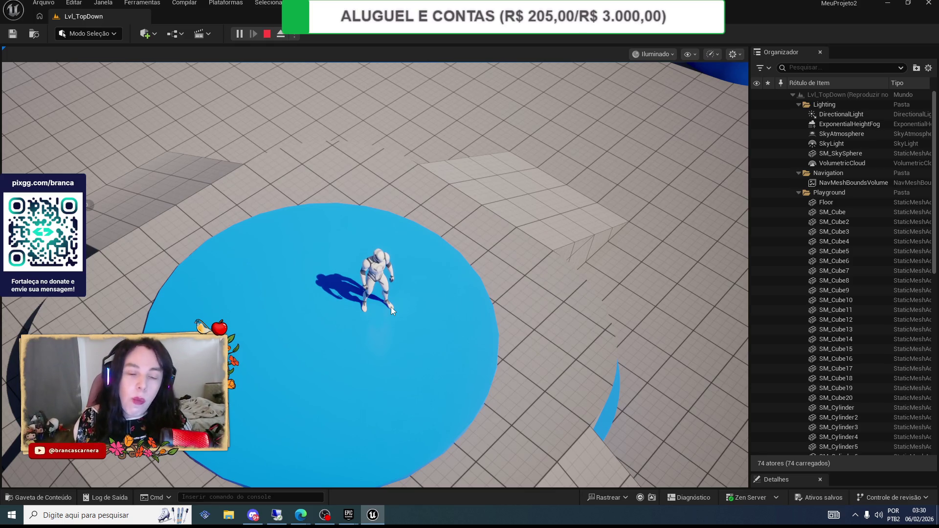
{"action": "left_click", "coordinate": [353, 254]}
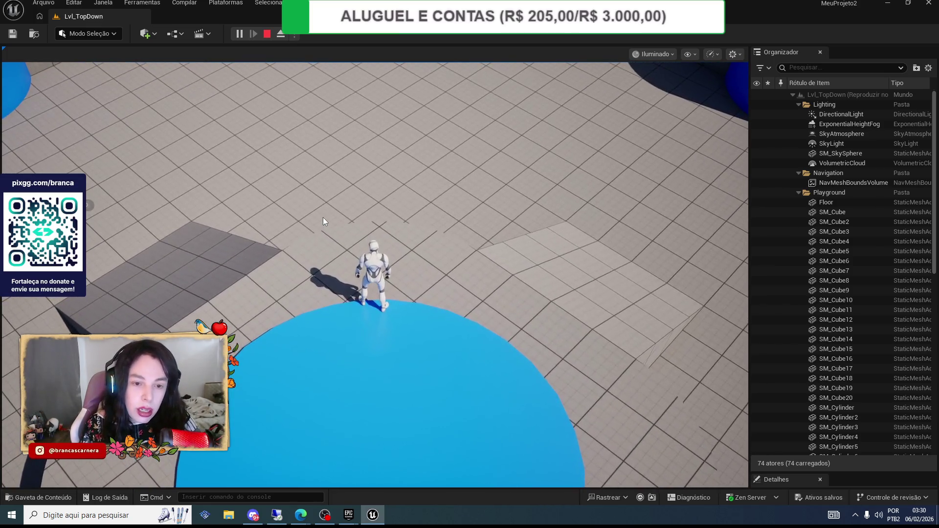
{"action": "left_click", "coordinate": [250, 295]}
{"action": "left_click", "coordinate": [471, 355]}
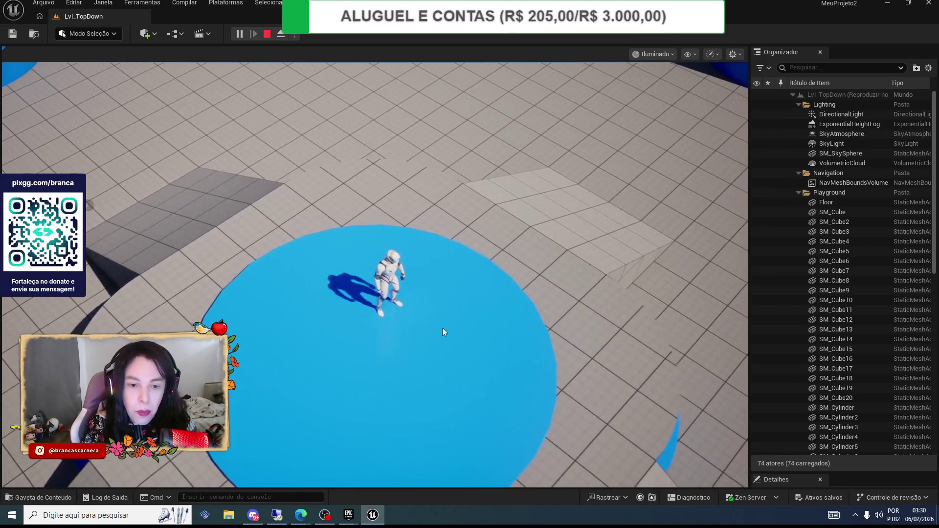
{"action": "left_click", "coordinate": [271, 271]}
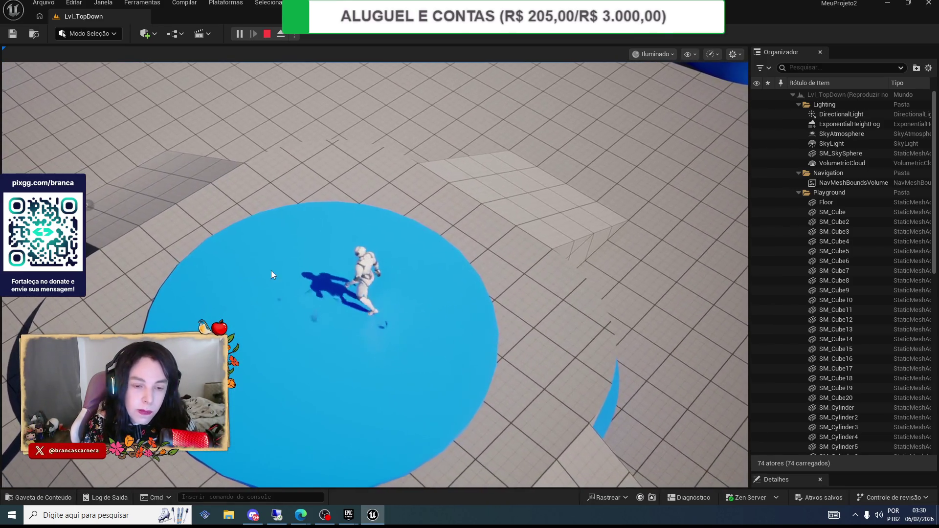
- Bring the character back onto the blue circle, then pause the play session
{"action": "left_click", "coordinate": [424, 356]}
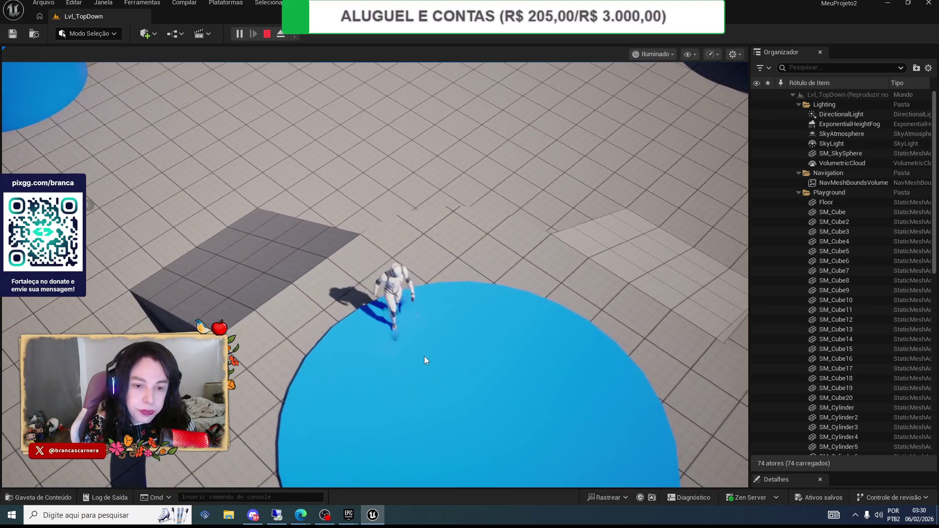
{"action": "left_click", "coordinate": [398, 228]}
{"action": "left_click", "coordinate": [289, 276]}
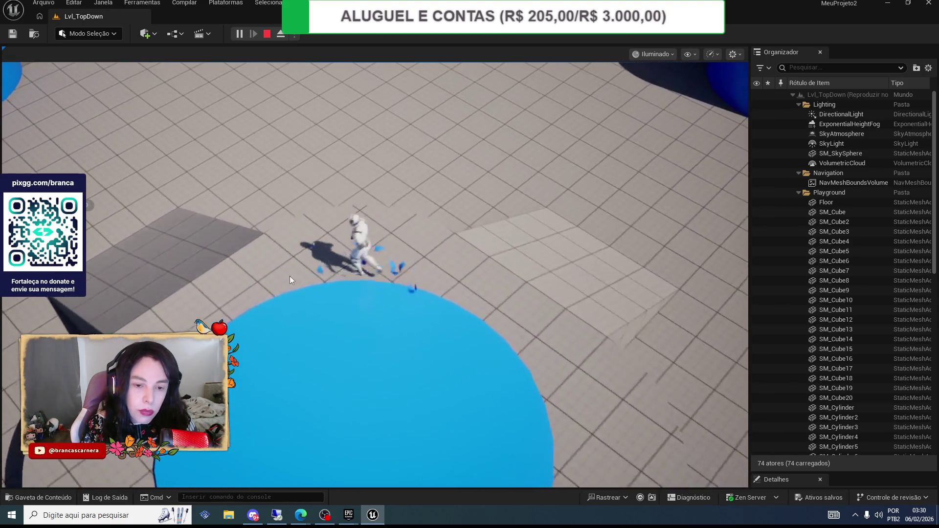
{"action": "left_click", "coordinate": [426, 349]}
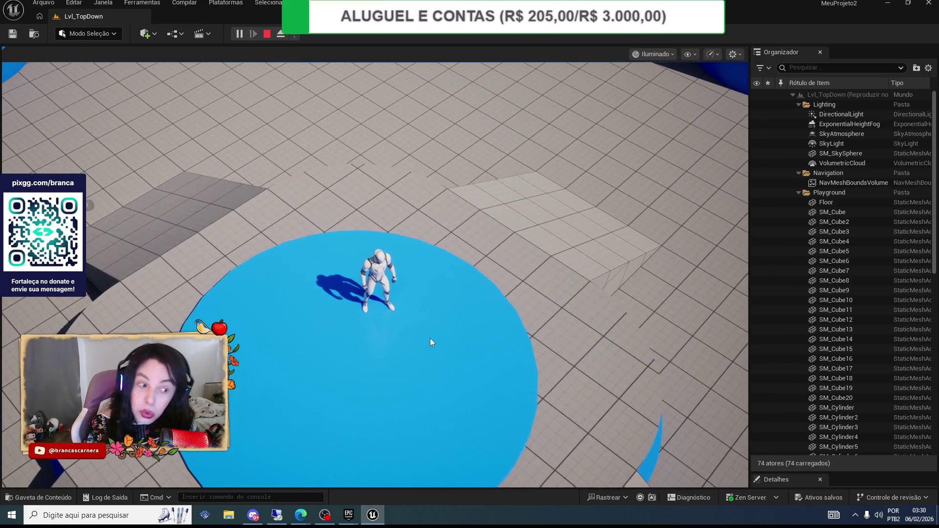
{"action": "left_click", "coordinate": [404, 324]}
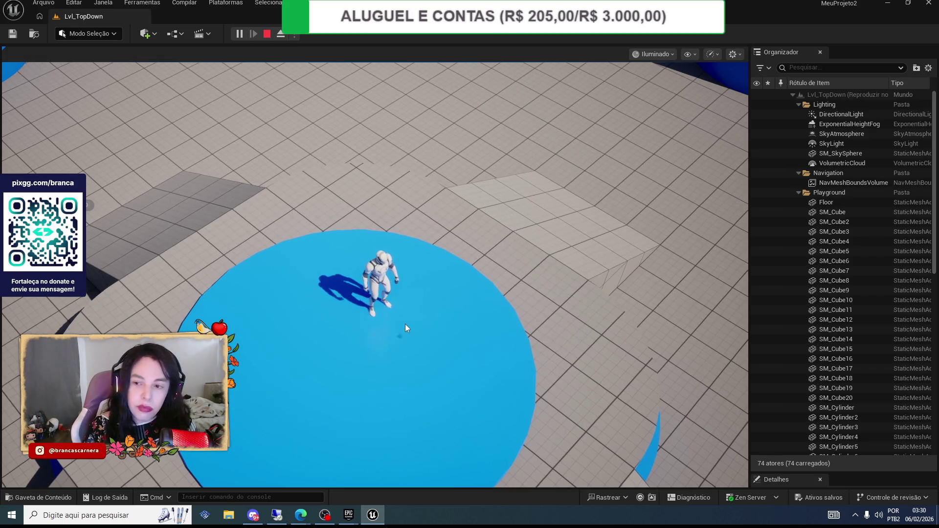
{"action": "left_click", "coordinate": [239, 34]}
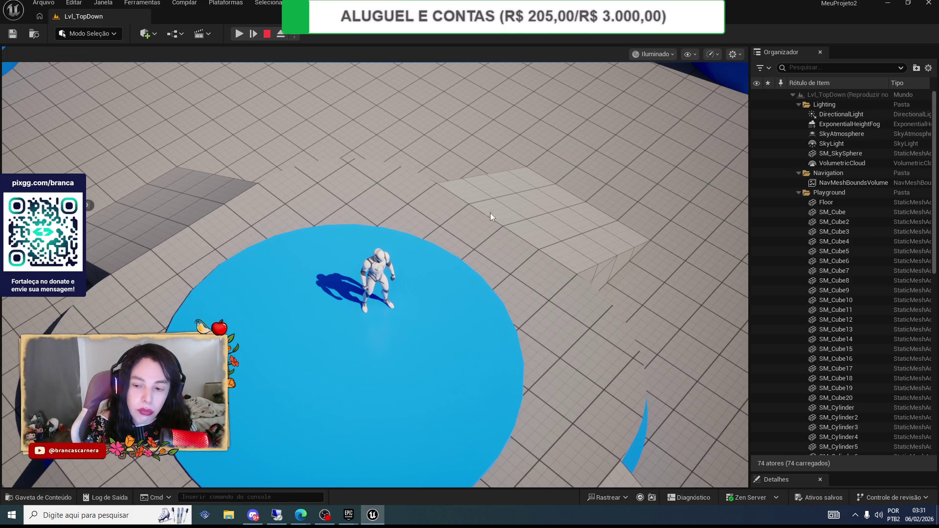
- Scroll through the Outliner's 74 actors and collapse the Playground and Navigation folders
{"action": "scroll", "coordinate": [817, 269], "scroll_direction": "down", "scroll_amount": 5}
{"action": "scroll", "coordinate": [818, 265], "scroll_direction": "down", "scroll_amount": 5}
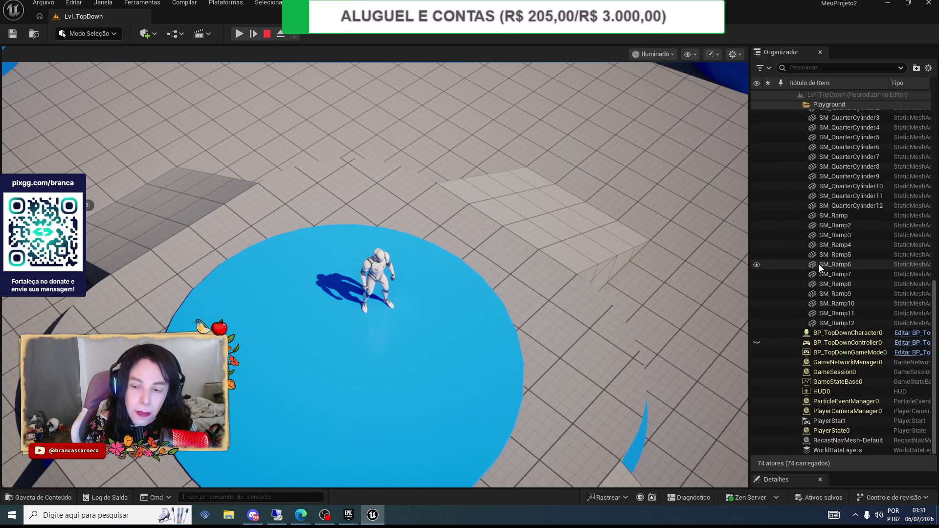
{"action": "left_click_drag", "start_coordinate": [935, 329], "coordinate": [936, 137]}
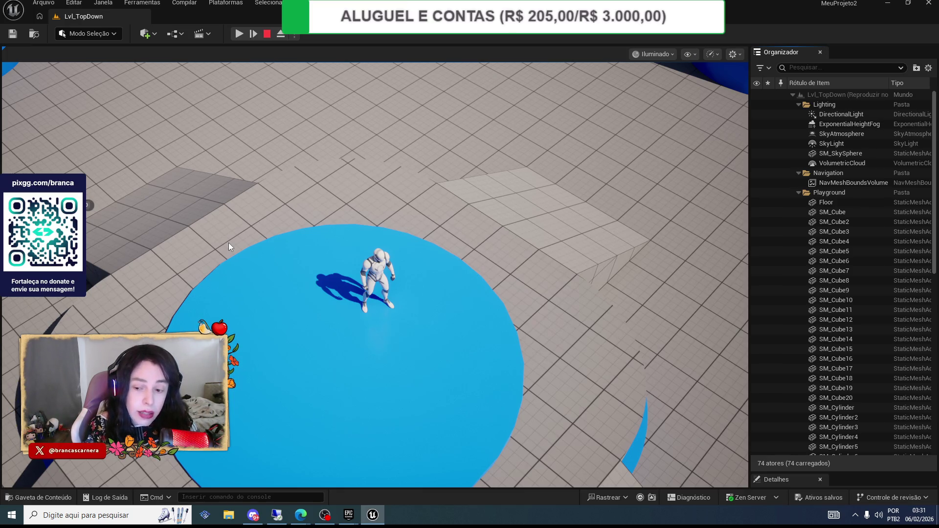
{"action": "scroll", "coordinate": [867, 256], "scroll_direction": "down", "scroll_amount": 2}
{"action": "scroll", "coordinate": [873, 245], "scroll_direction": "down", "scroll_amount": 15}
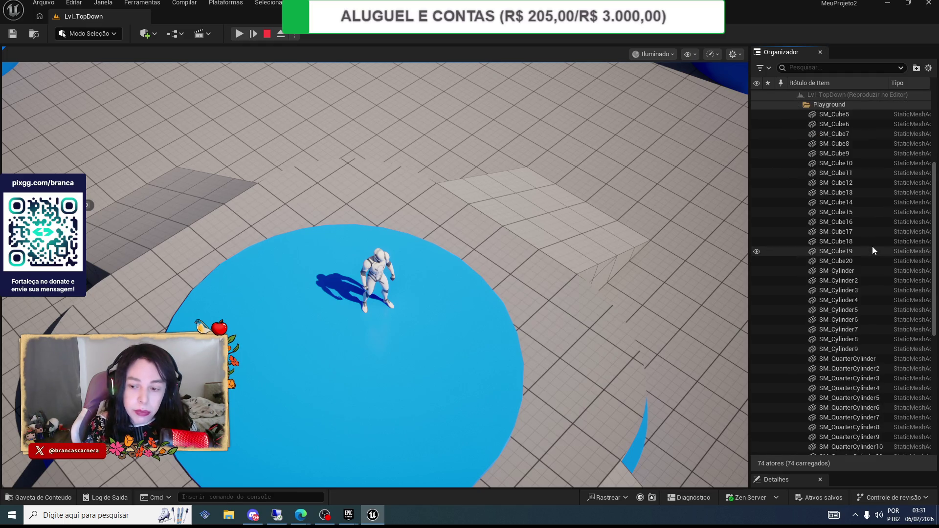
{"action": "left_click_drag", "start_coordinate": [933, 387], "coordinate": [934, 200]}
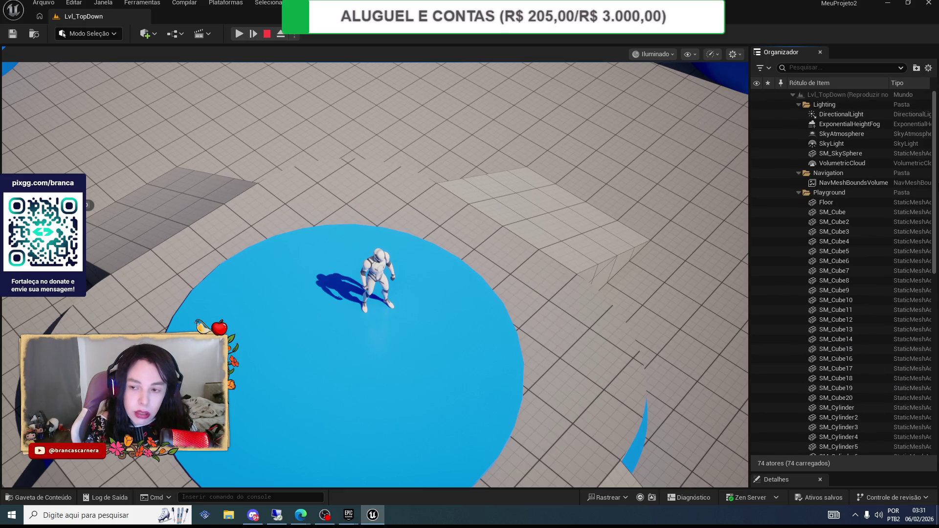
{"action": "left_click", "coordinate": [798, 192]}
{"action": "left_click", "coordinate": [799, 174]}
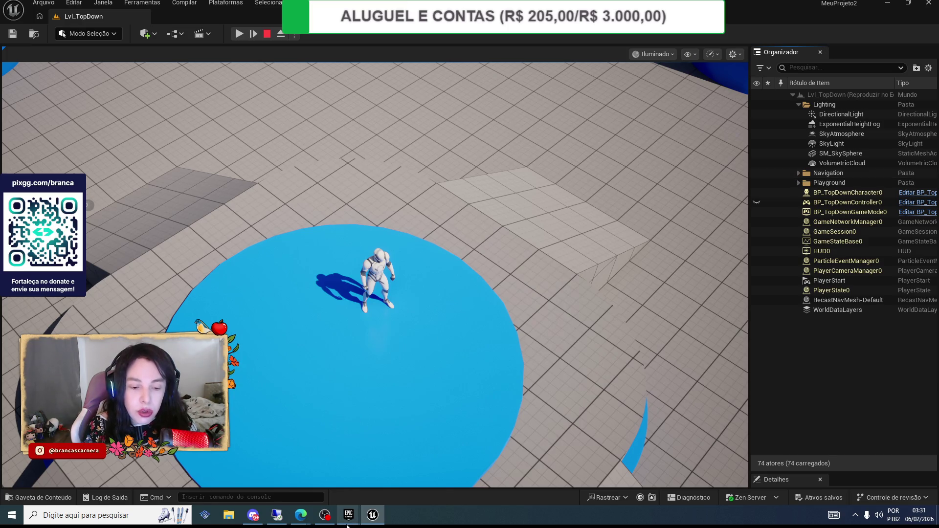
{"action": "mouse_move", "coordinate": [348, 523]}
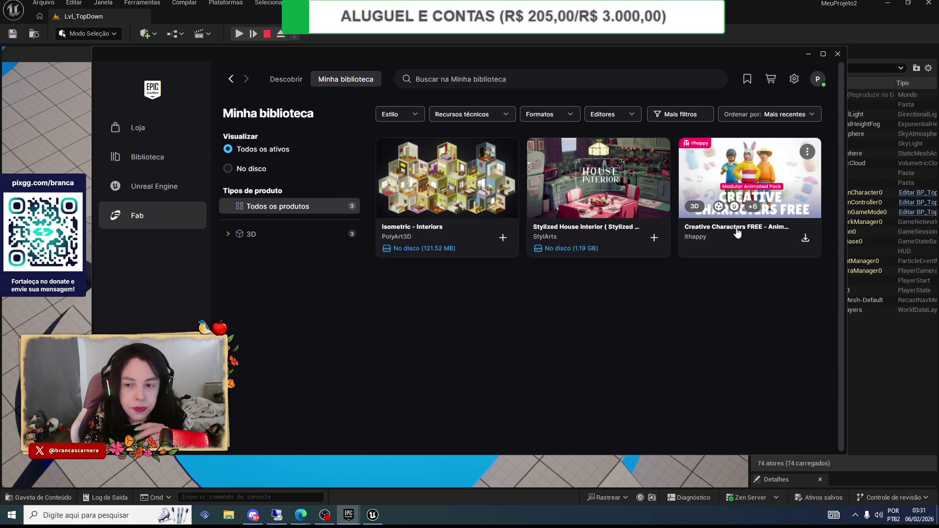
- View Creative Characters FREE details and its export targets without choosing, then open the card's ⋮ menu
{"action": "left_click", "coordinate": [808, 243]}
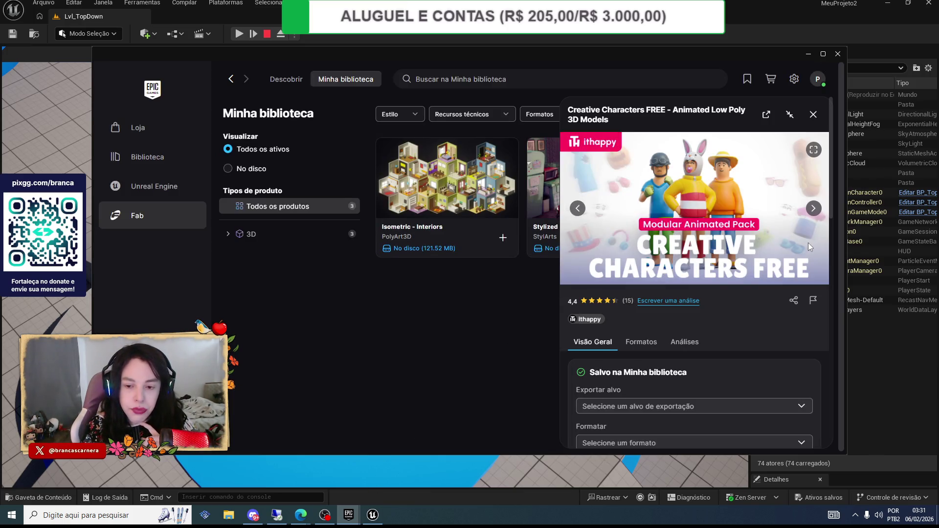
{"action": "scroll", "coordinate": [808, 243], "scroll_direction": "down", "scroll_amount": 4}
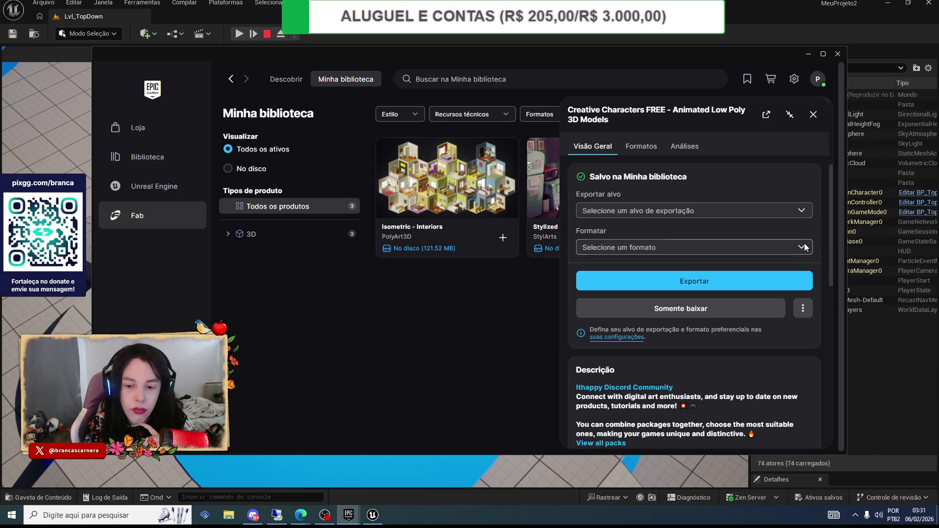
{"action": "left_click", "coordinate": [704, 282]}
{"action": "left_click", "coordinate": [643, 211]}
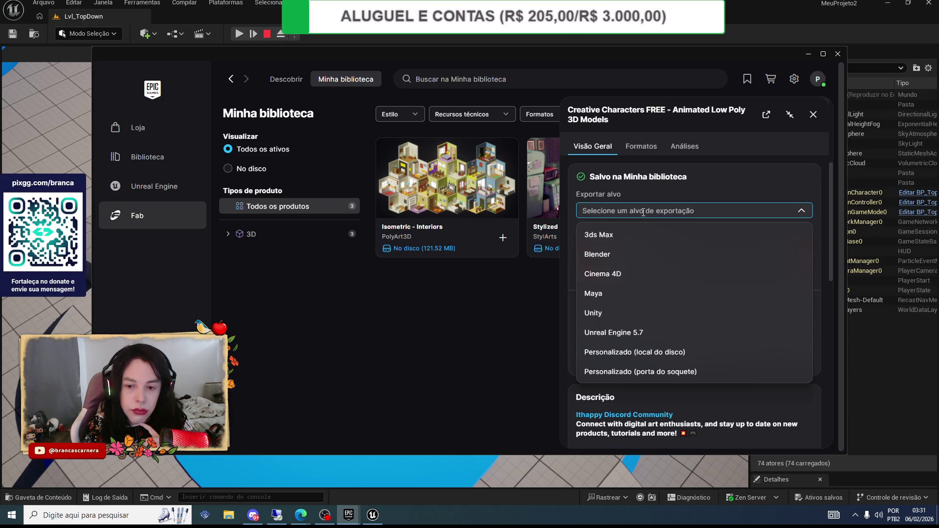
{"action": "left_click", "coordinate": [508, 281]}
{"action": "left_click", "coordinate": [813, 114]}
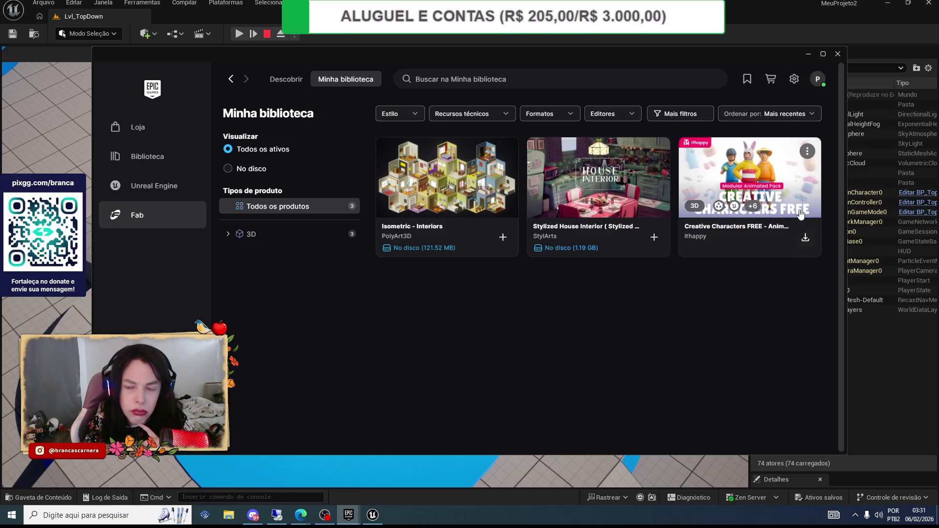
{"action": "left_click", "coordinate": [807, 151]}
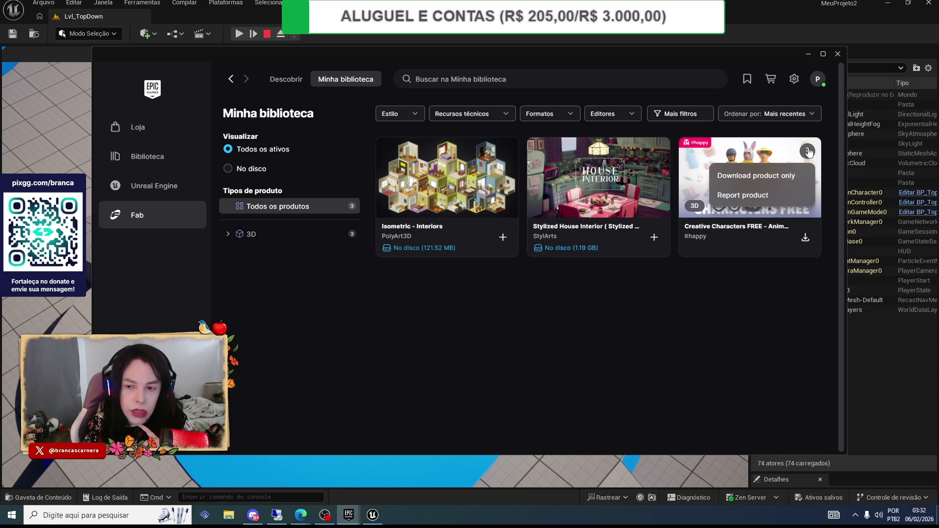
- Choose 'Download product only' for Creative Characters FREE and review its included files, like UE_Creative_FREE_5.0_v1.0
{"action": "left_click", "coordinate": [753, 178]}
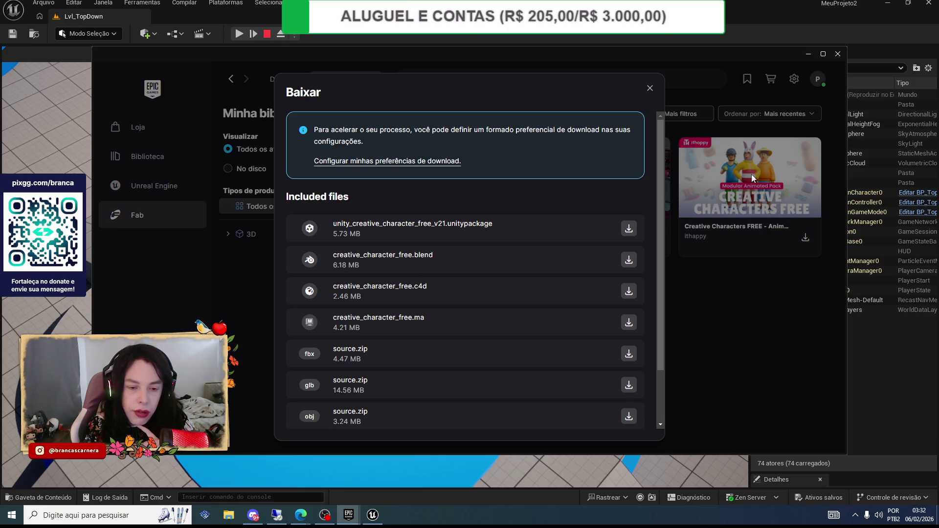
{"action": "scroll", "coordinate": [529, 256], "scroll_direction": "down", "scroll_amount": 2}
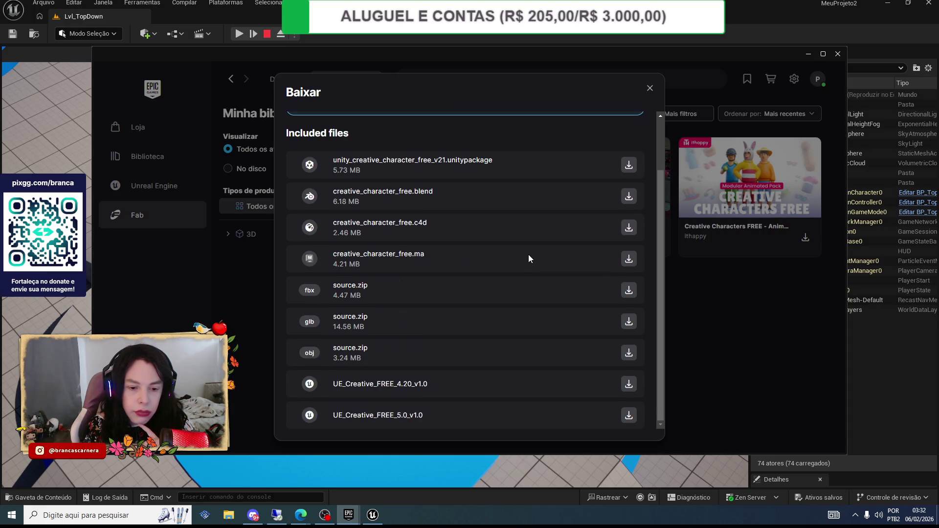
{"action": "scroll", "coordinate": [529, 256], "scroll_direction": "up", "scroll_amount": 2}
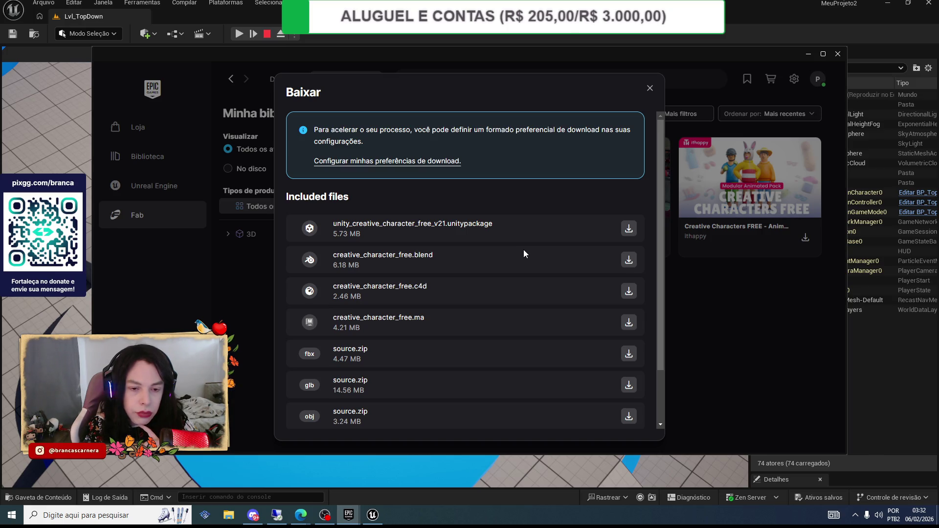
{"action": "scroll", "coordinate": [524, 250], "scroll_direction": "down", "scroll_amount": 2}
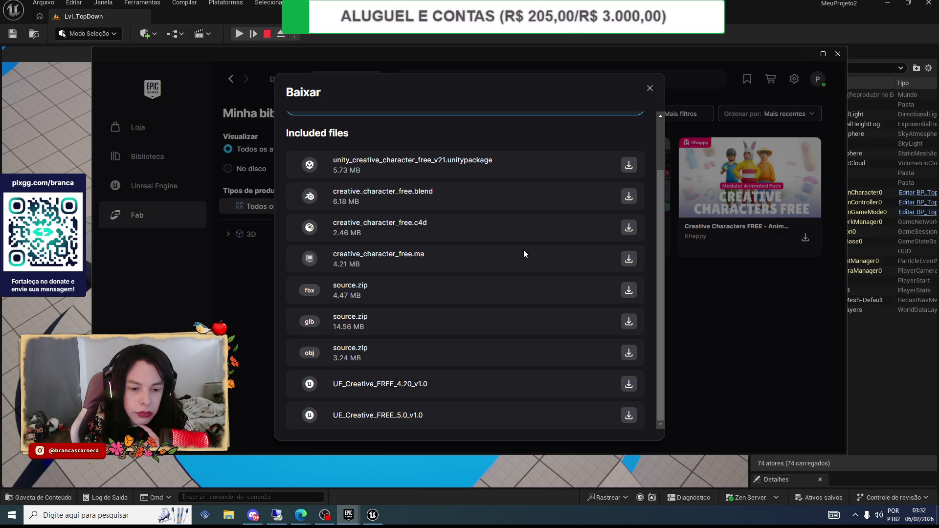
{"action": "scroll", "coordinate": [522, 249], "scroll_direction": "up", "scroll_amount": 2}
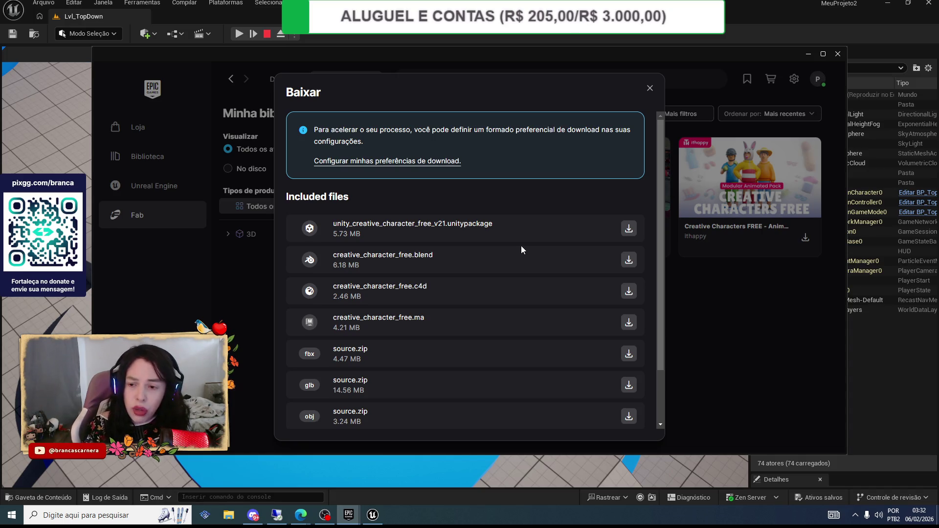
{"action": "left_click", "coordinate": [649, 87]}
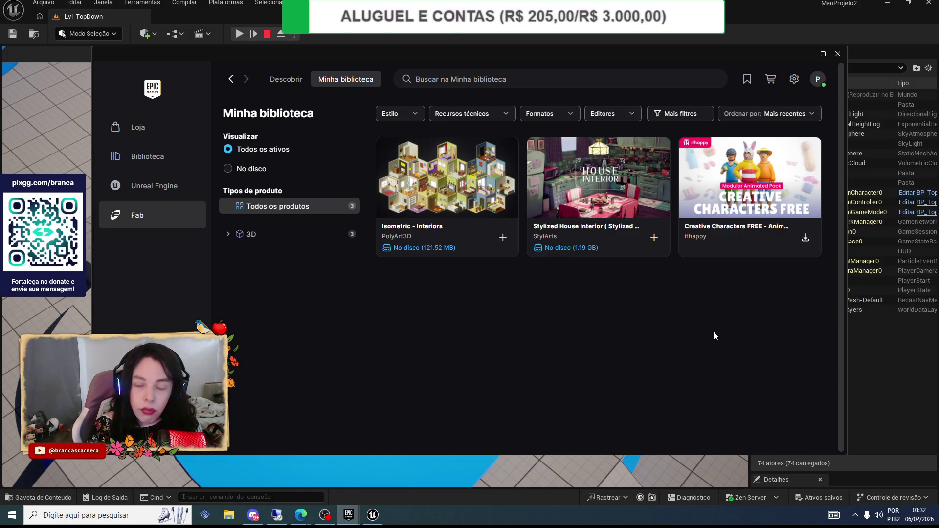
{"action": "left_click", "coordinate": [805, 237]}
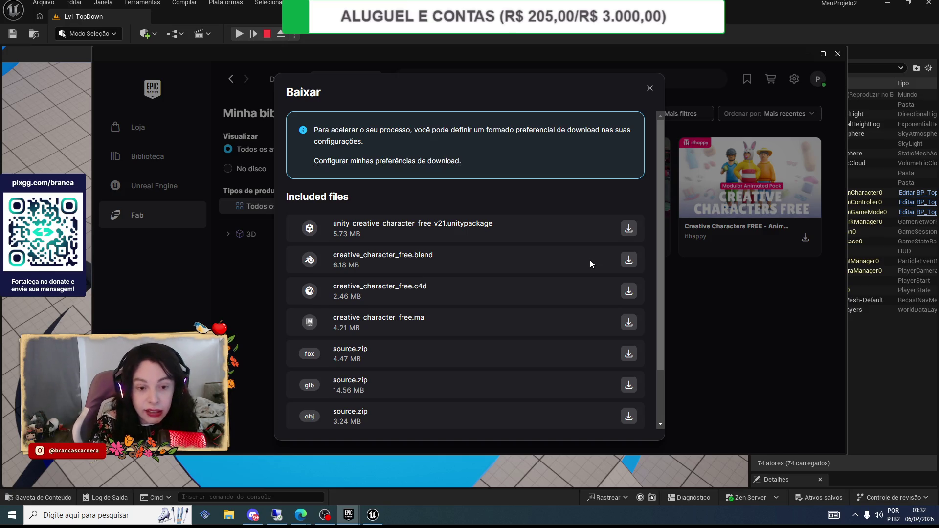
{"action": "scroll", "coordinate": [590, 264], "scroll_direction": "down", "scroll_amount": 2}
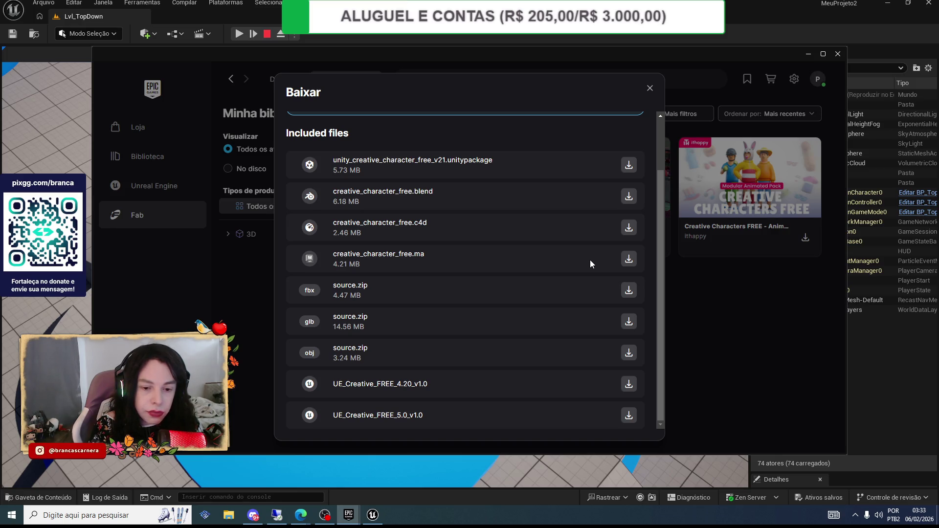
{"action": "scroll", "coordinate": [590, 261], "scroll_direction": "up", "scroll_amount": 2}
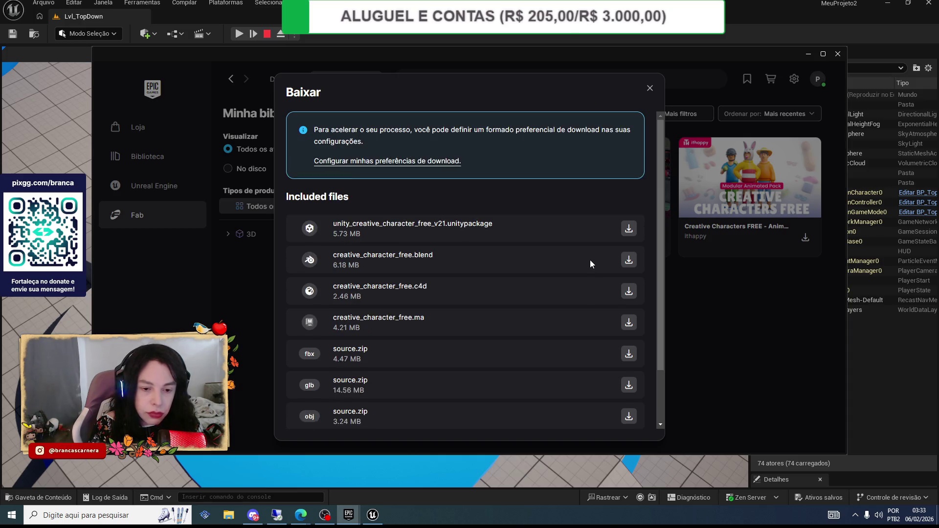
{"action": "scroll", "coordinate": [590, 259], "scroll_direction": "down", "scroll_amount": 2}
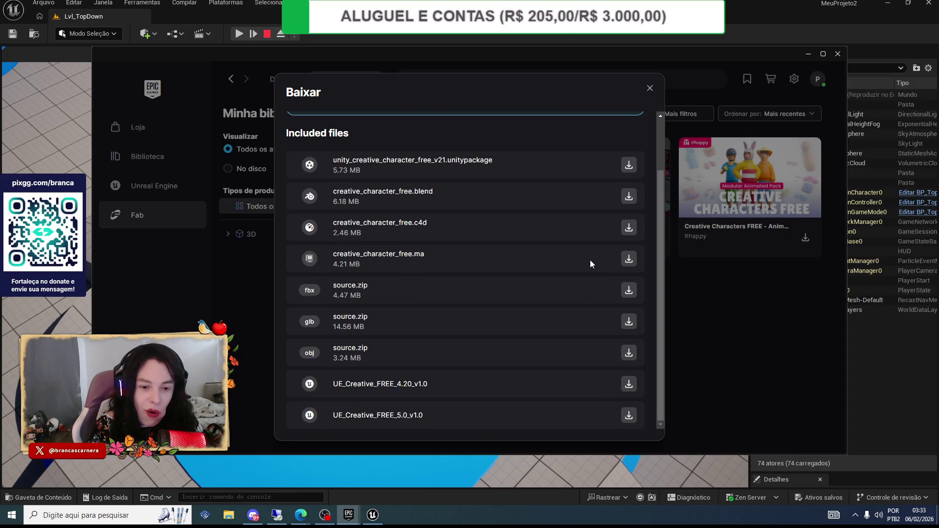
{"action": "scroll", "coordinate": [589, 260], "scroll_direction": "up", "scroll_amount": 2}
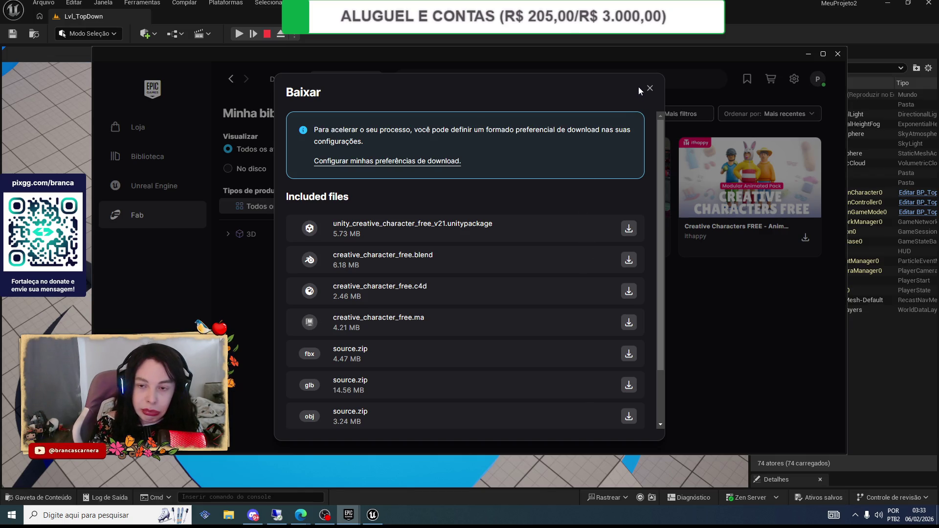
- Close the download file list and open the Creative Characters FREE card's details panel
{"action": "left_click", "coordinate": [651, 89]}
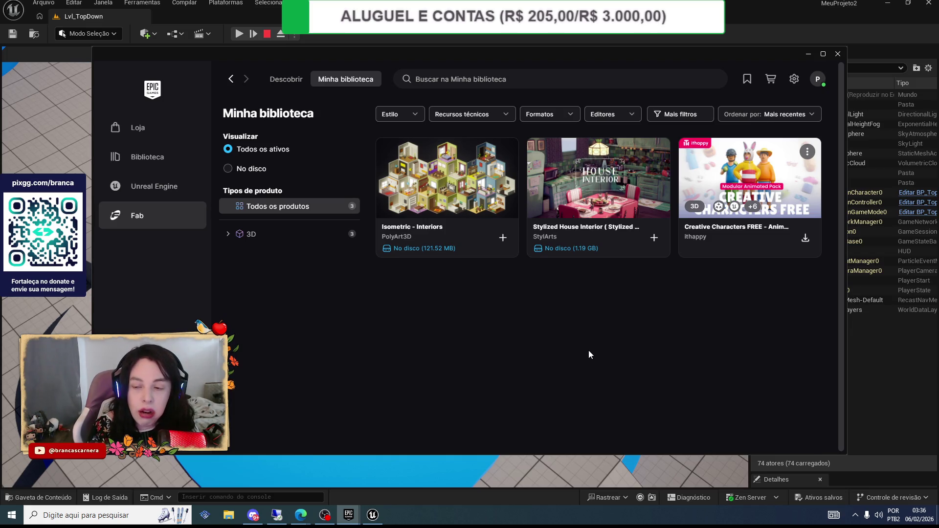
{"action": "key", "text": "alt+Tab"}
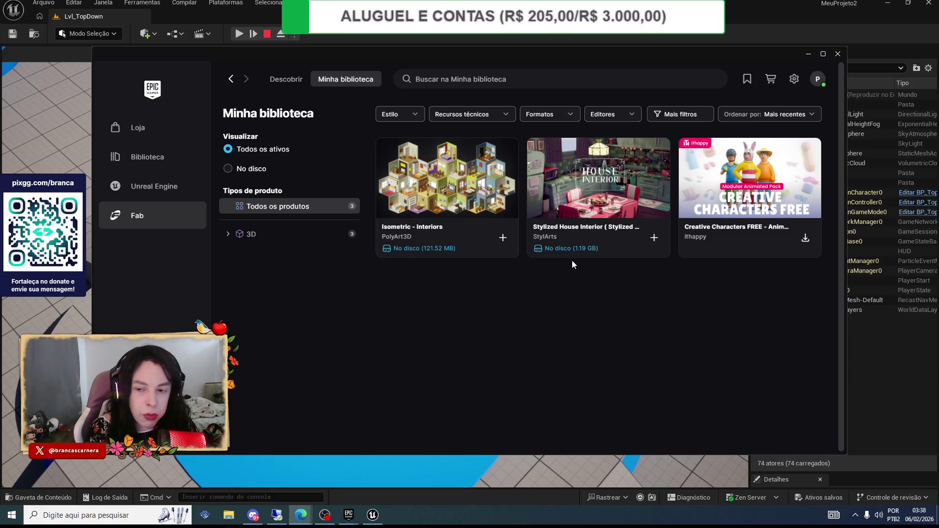
{"action": "left_click", "coordinate": [734, 155]}
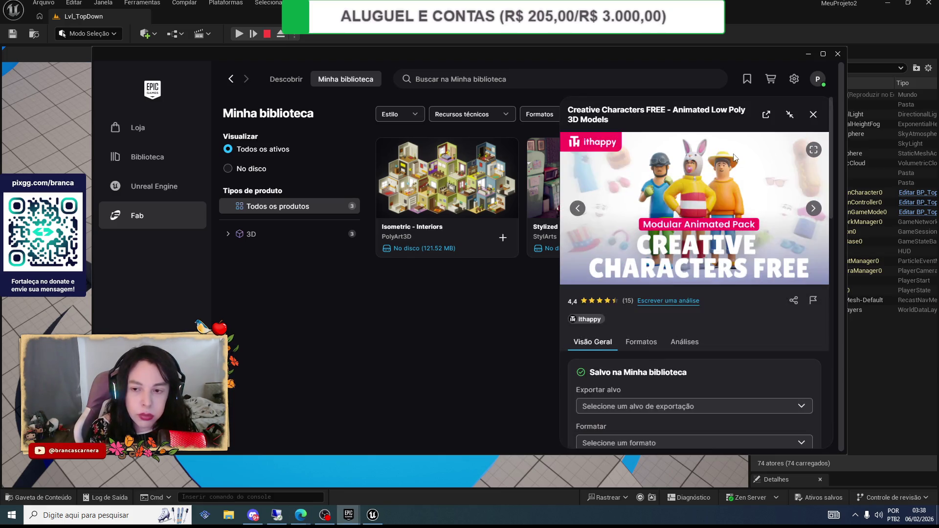
- Cycle through the Creative Characters FREE preview images until the character-parts preview shows
{"action": "left_click", "coordinate": [810, 215]}
{"action": "left_click", "coordinate": [810, 216]}
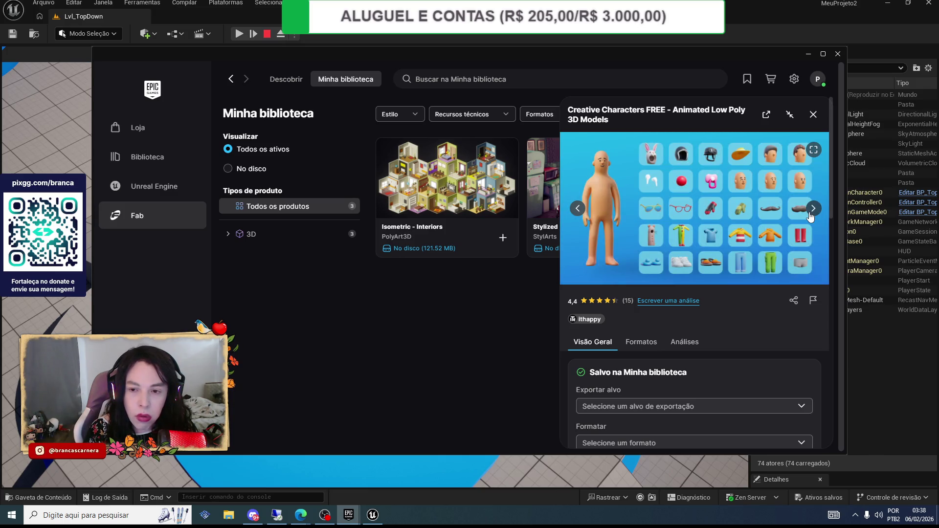
{"action": "left_click", "coordinate": [811, 217]}
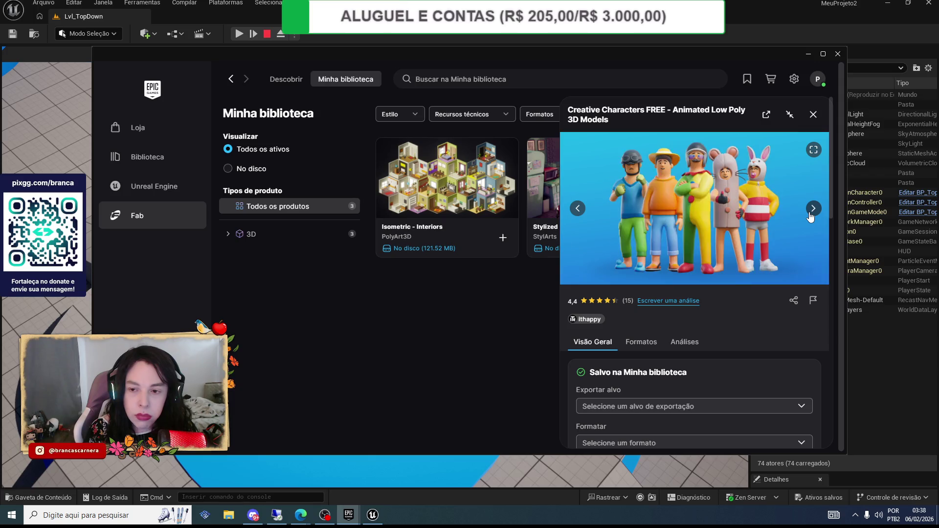
{"action": "left_click", "coordinate": [810, 217]}
{"action": "left_click", "coordinate": [810, 216]}
{"action": "left_click", "coordinate": [810, 216]}
{"action": "left_click", "coordinate": [811, 217]}
{"action": "left_click", "coordinate": [810, 217]}
{"action": "left_click", "coordinate": [811, 217]}
{"action": "left_click", "coordinate": [810, 217]}
{"action": "left_click", "coordinate": [810, 217]}
{"action": "left_click", "coordinate": [811, 217]}
{"action": "left_click", "coordinate": [810, 217]}
{"action": "left_click", "coordinate": [811, 217]}
{"action": "left_click", "coordinate": [811, 216]}
{"action": "left_click", "coordinate": [810, 217]}
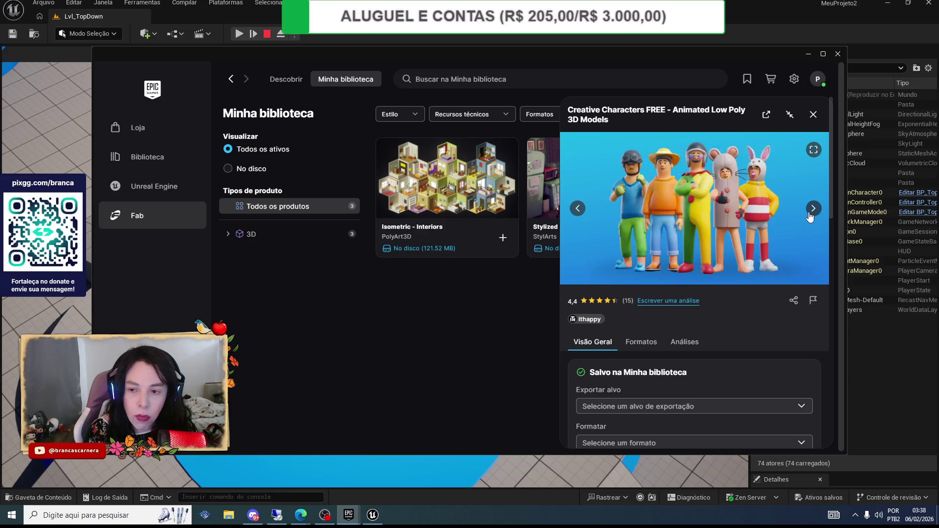
{"action": "left_click", "coordinate": [810, 217]}
{"action": "left_click", "coordinate": [811, 217]}
{"action": "left_click", "coordinate": [810, 217]}
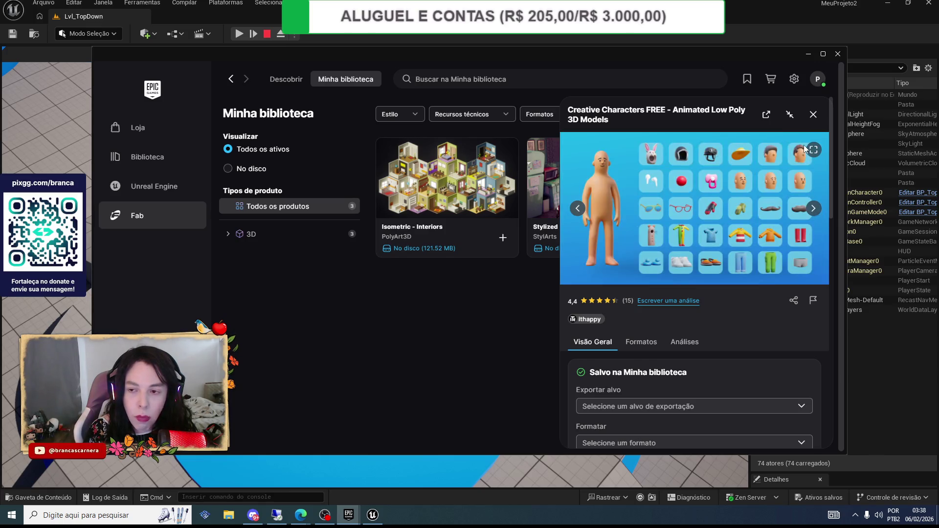
{"action": "scroll", "coordinate": [778, 195], "scroll_direction": "down", "scroll_amount": 4}
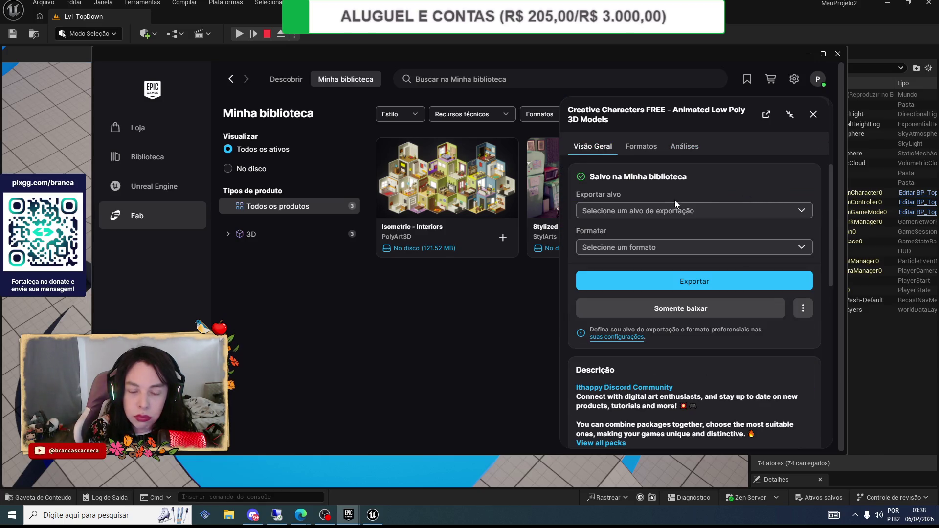
- Choose Unreal Engine 5.7 in the Exportar alvo list for the Creative Characters FREE pack
{"action": "left_click", "coordinate": [671, 206]}
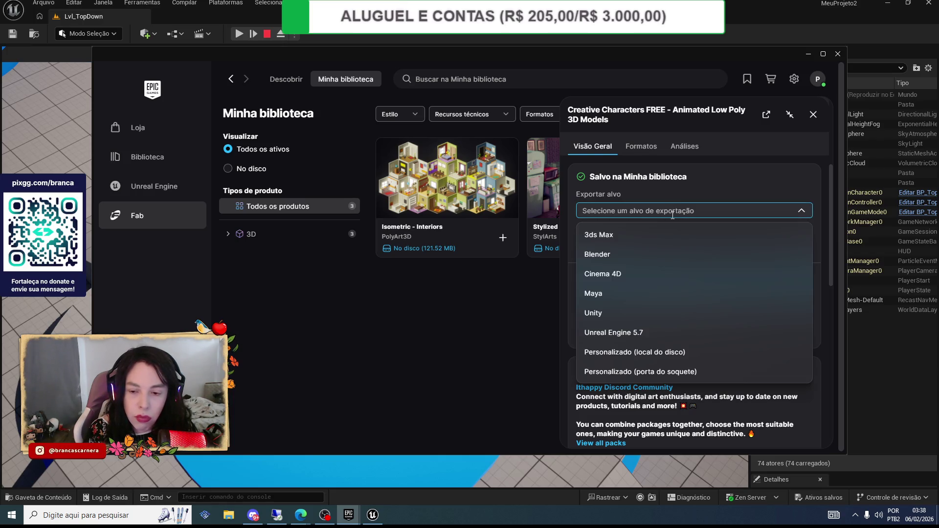
{"action": "left_click", "coordinate": [672, 211]}
{"action": "left_click", "coordinate": [656, 247]}
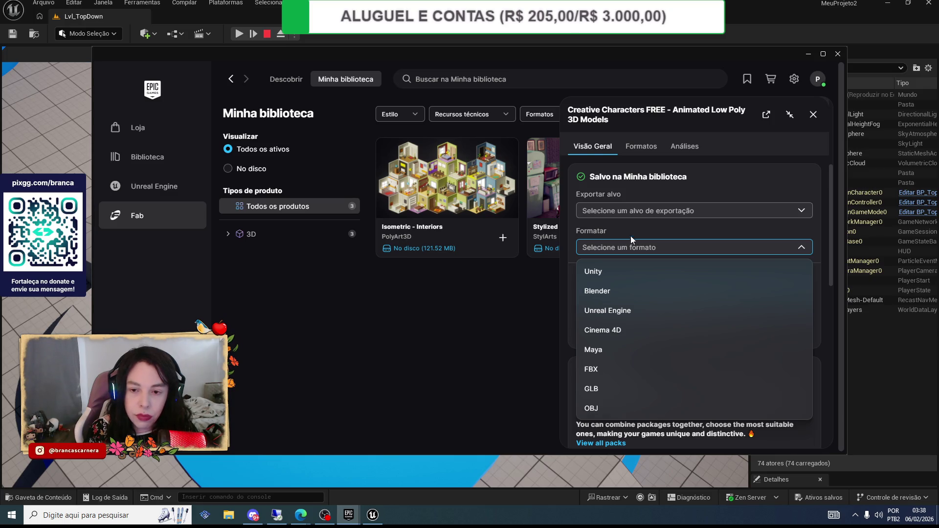
{"action": "left_click", "coordinate": [621, 209]}
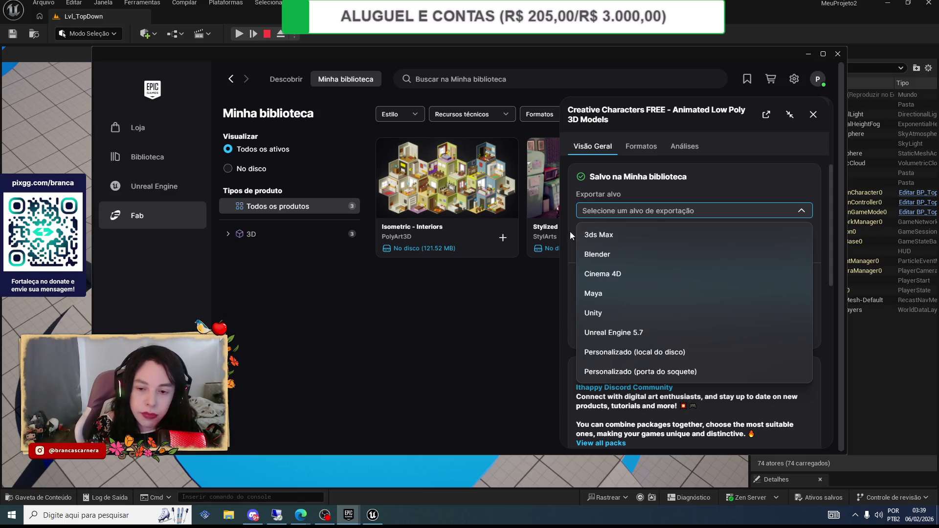
{"action": "left_click", "coordinate": [620, 337]}
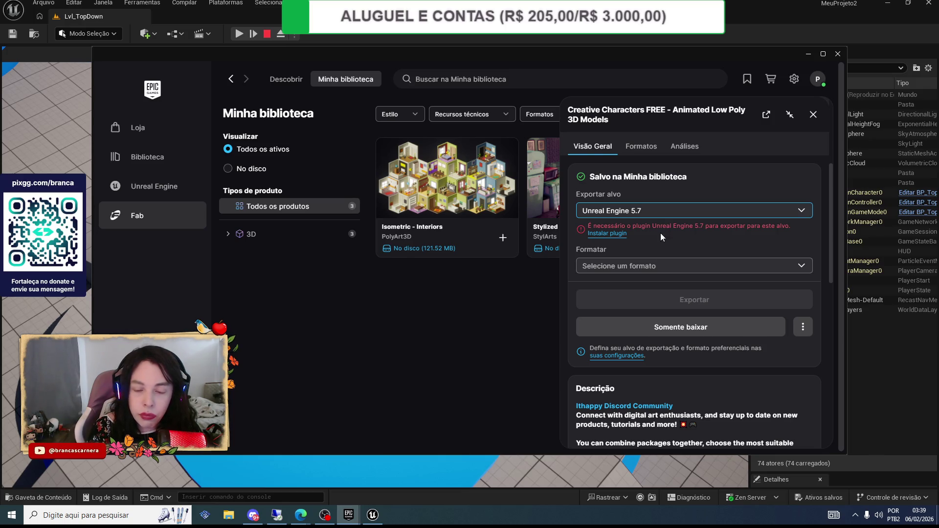
- Select Unreal Engine in the Formatar list so Adicionar ao projeto becomes available
{"action": "left_click", "coordinate": [649, 265]}
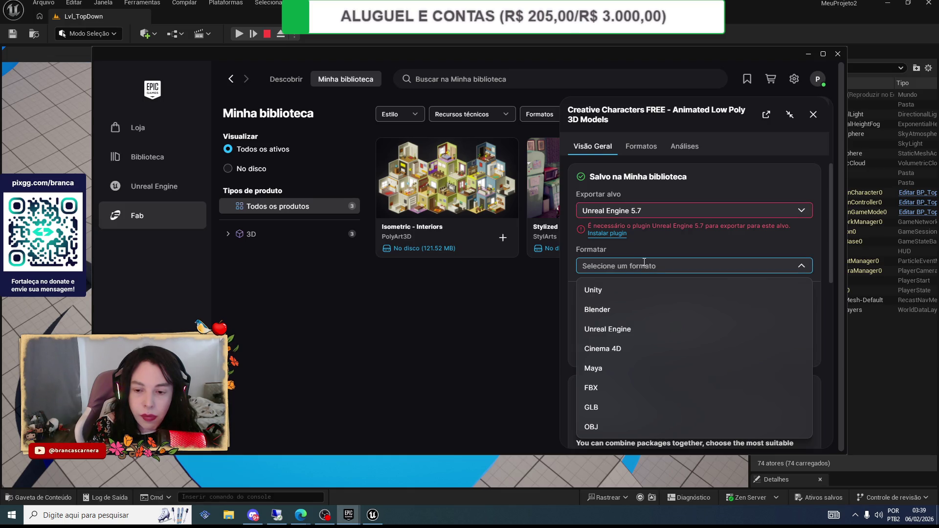
{"action": "left_click", "coordinate": [642, 243]}
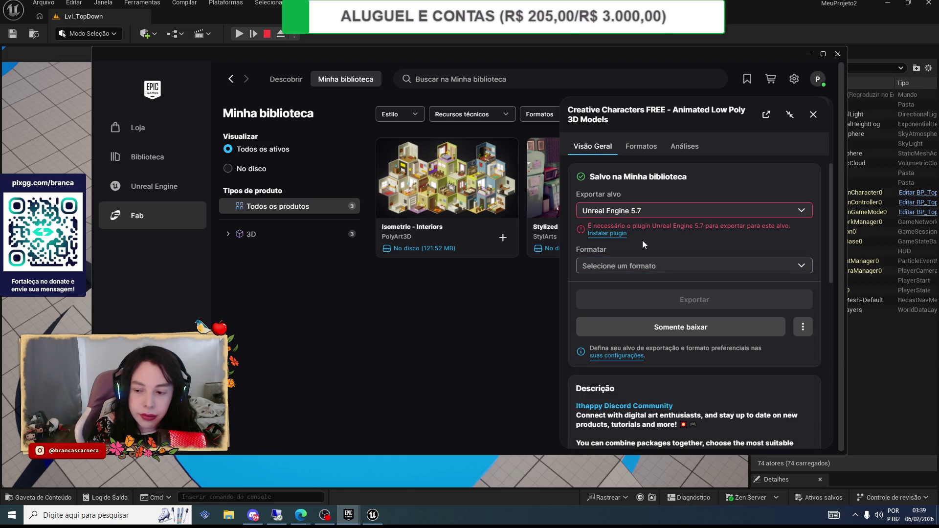
{"action": "left_click", "coordinate": [632, 260]}
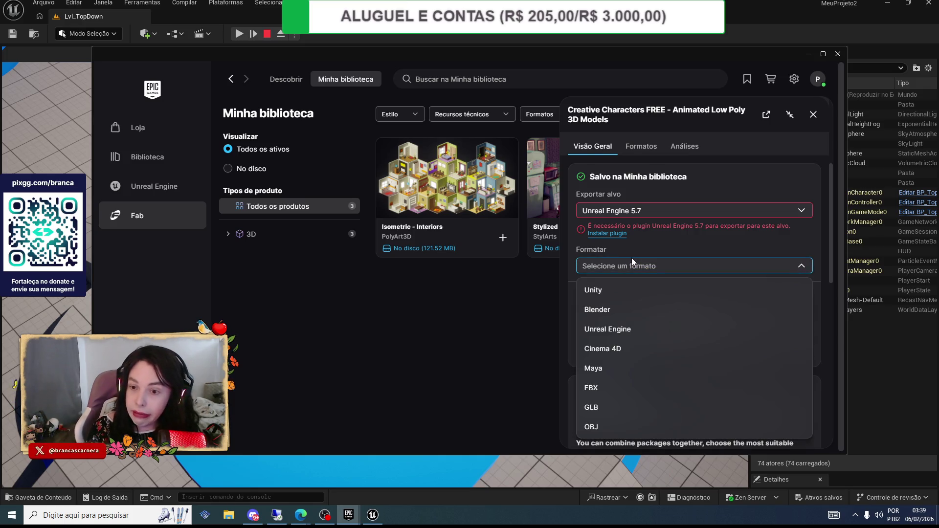
{"action": "left_click", "coordinate": [620, 329]}
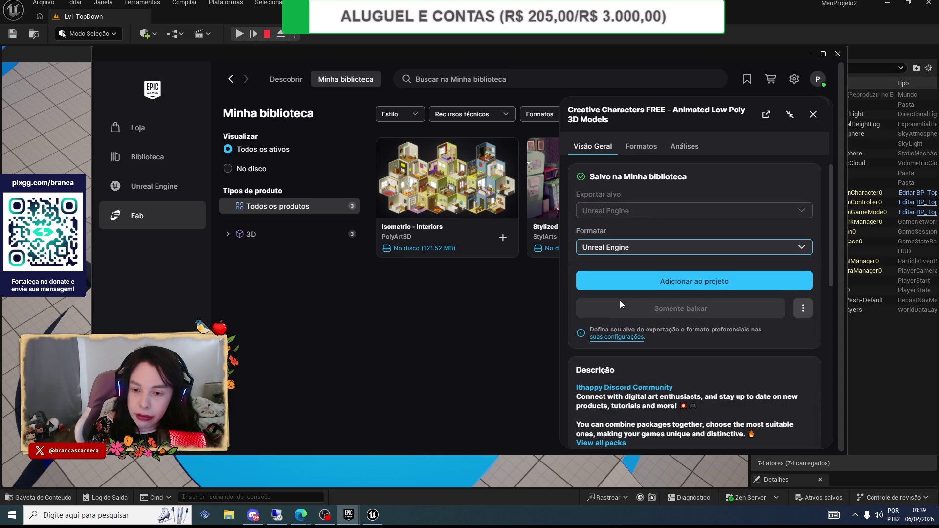
{"action": "scroll", "coordinate": [612, 279], "scroll_direction": "down", "scroll_amount": 1}
{"action": "scroll", "coordinate": [609, 269], "scroll_direction": "up", "scroll_amount": 1}
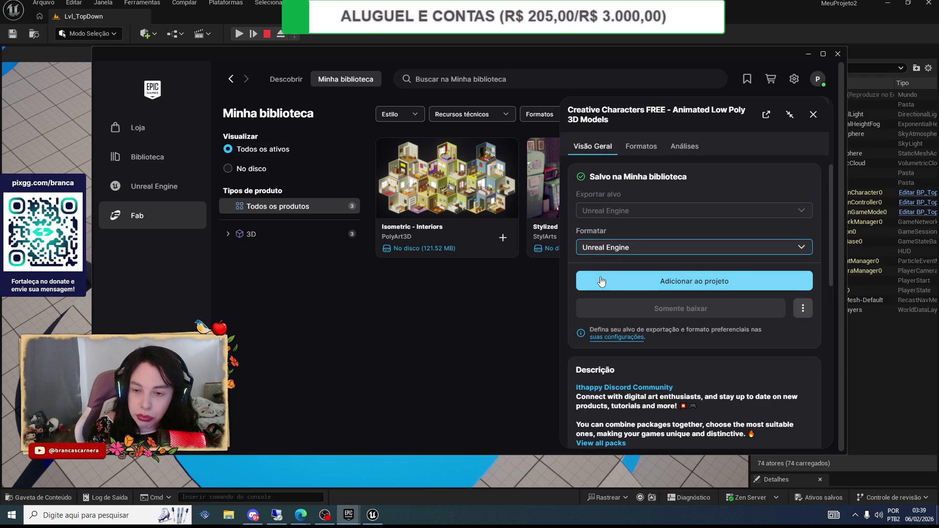
{"action": "left_click", "coordinate": [602, 280]}
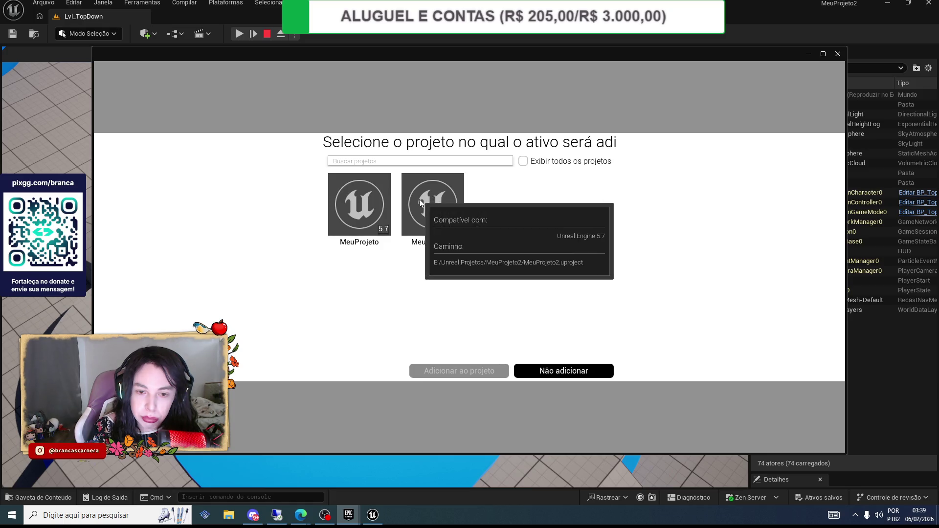
- Pick the MeuProjeto2 tile and confirm adding Creative Characters FREE to it
{"action": "left_click", "coordinate": [419, 198]}
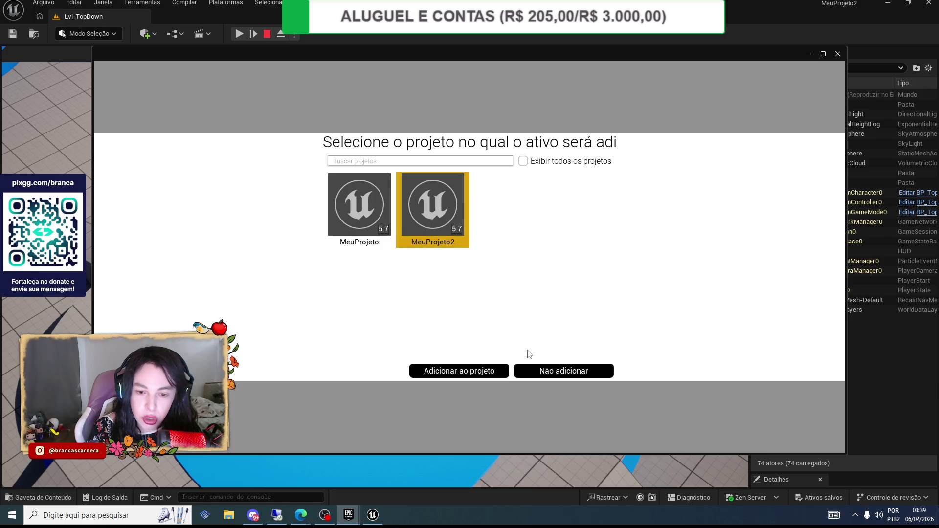
{"action": "left_click", "coordinate": [478, 372]}
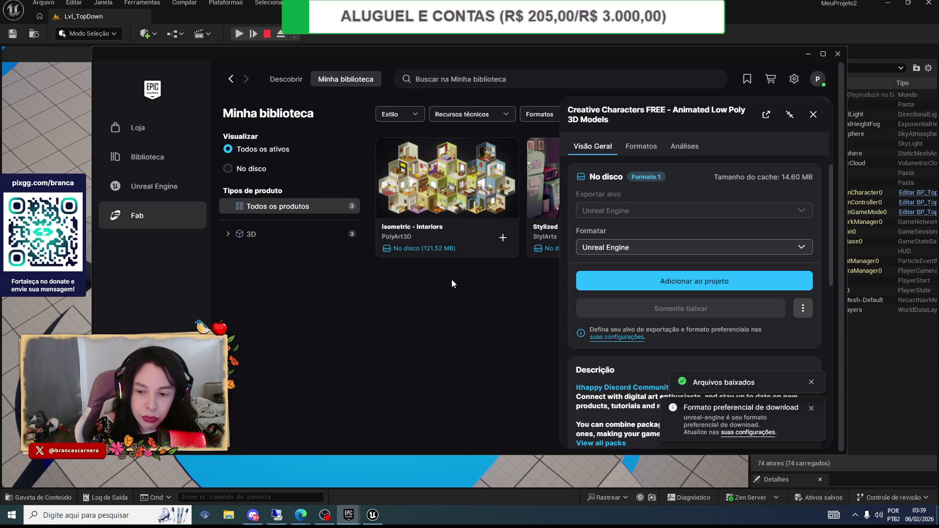
{"action": "scroll", "coordinate": [659, 335], "scroll_direction": "down", "scroll_amount": 1}
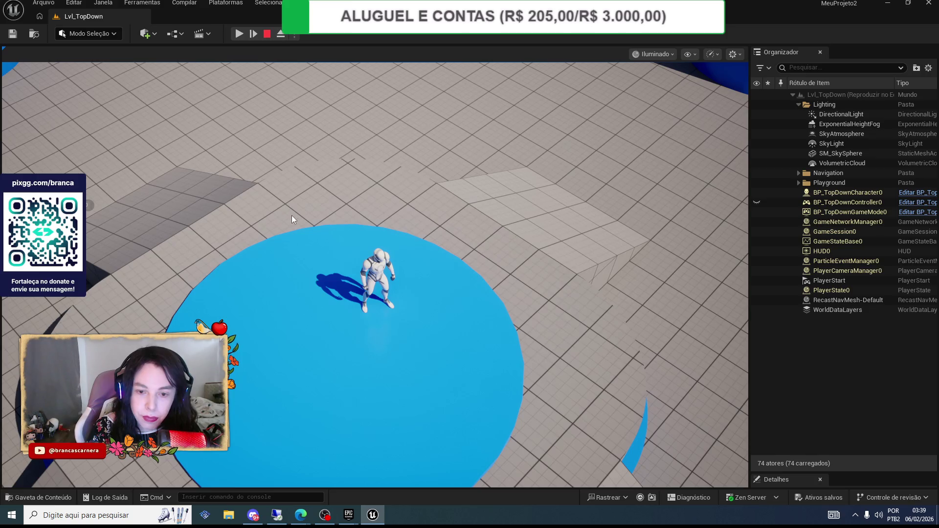
- Restore the Epic Games Launcher window showing Creative Characters FREE details over the editor
{"action": "left_click", "coordinate": [500, 248]}
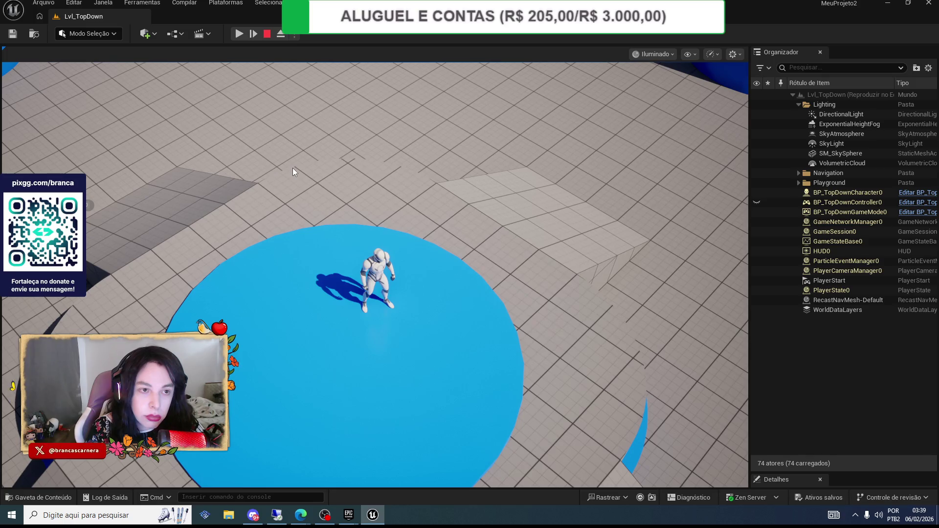
{"action": "mouse_move", "coordinate": [355, 525]}
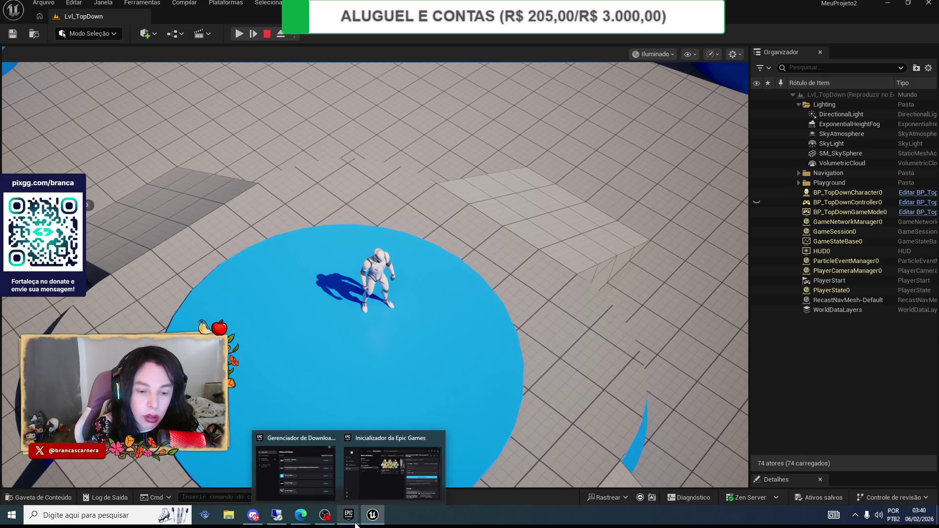
{"action": "left_click", "coordinate": [424, 455]}
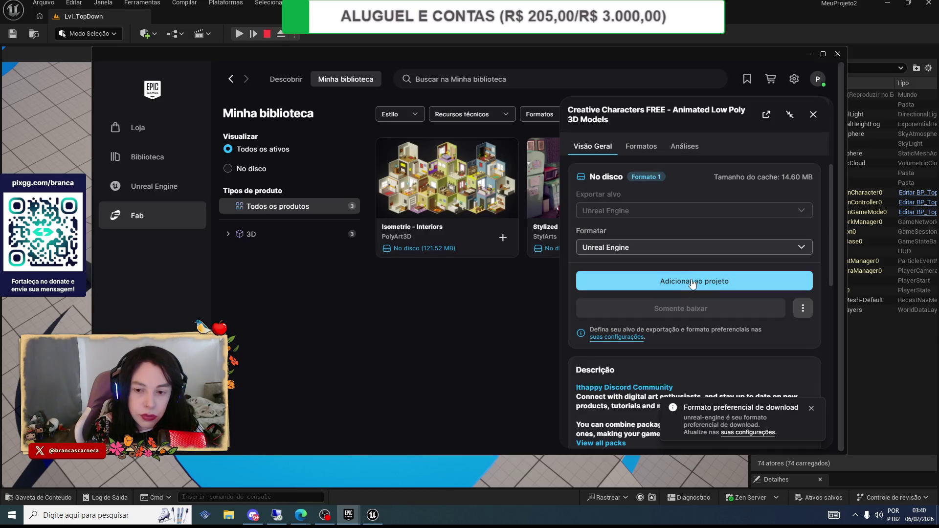
{"action": "scroll", "coordinate": [692, 283], "scroll_direction": "down", "scroll_amount": 3}
{"action": "scroll", "coordinate": [692, 283], "scroll_direction": "up", "scroll_amount": 5}
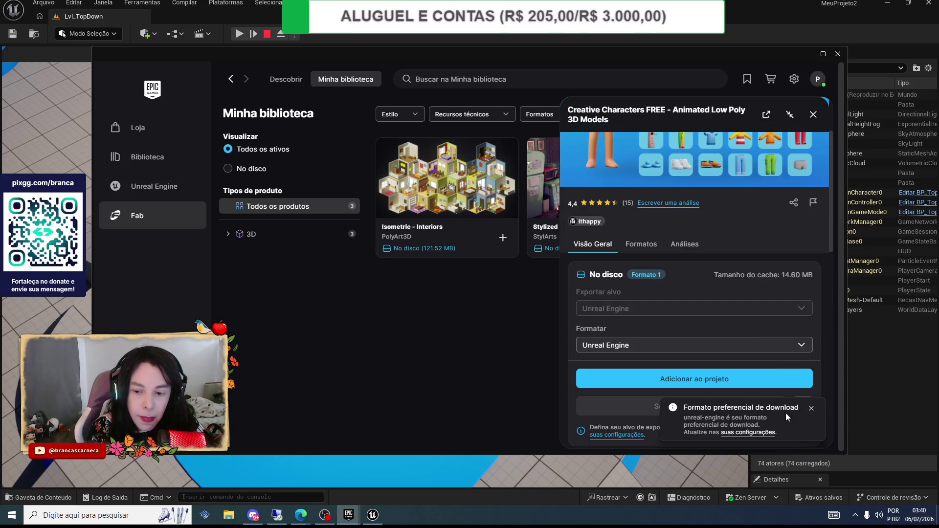
- Dismiss the download-format notification and open the Adicionar ao projeto project picker
{"action": "left_click", "coordinate": [810, 409]}
{"action": "scroll", "coordinate": [675, 303], "scroll_direction": "down", "scroll_amount": 2}
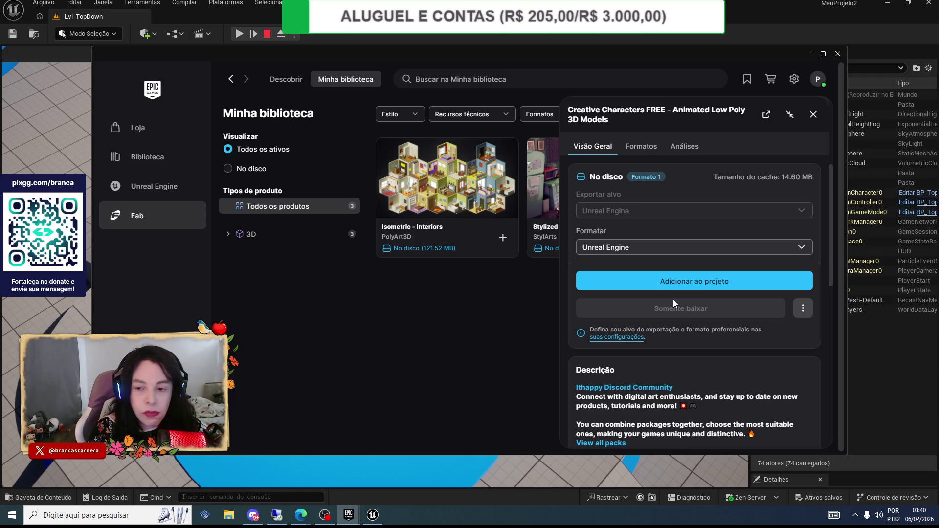
{"action": "left_click", "coordinate": [672, 287]}
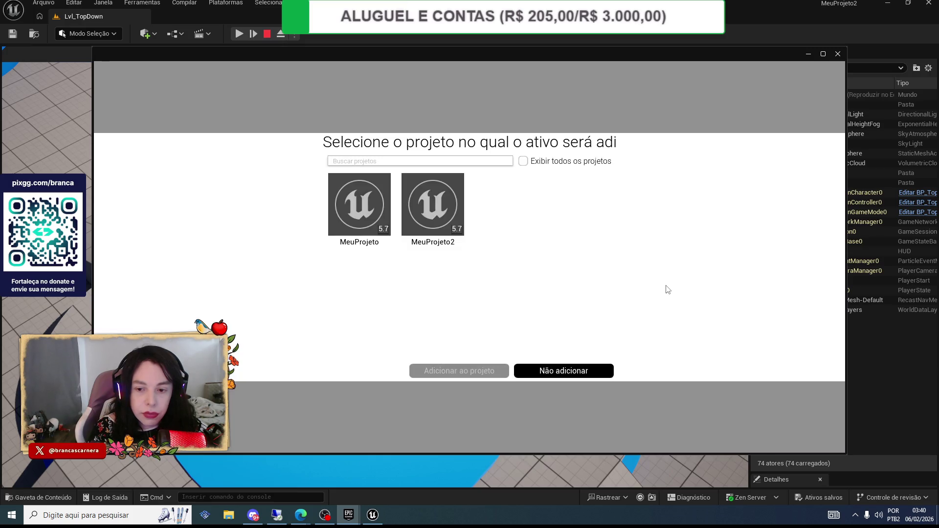
- Reinstall Creative Characters FREE into MeuProjeto2, replacing existing files, then close the launcher
{"action": "left_click", "coordinate": [400, 194]}
{"action": "left_click", "coordinate": [457, 372]}
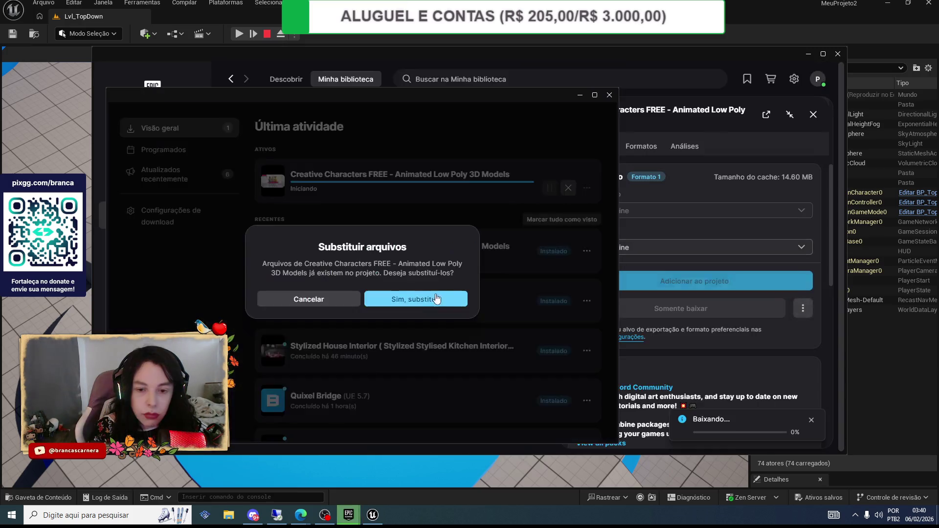
{"action": "left_click", "coordinate": [313, 299]}
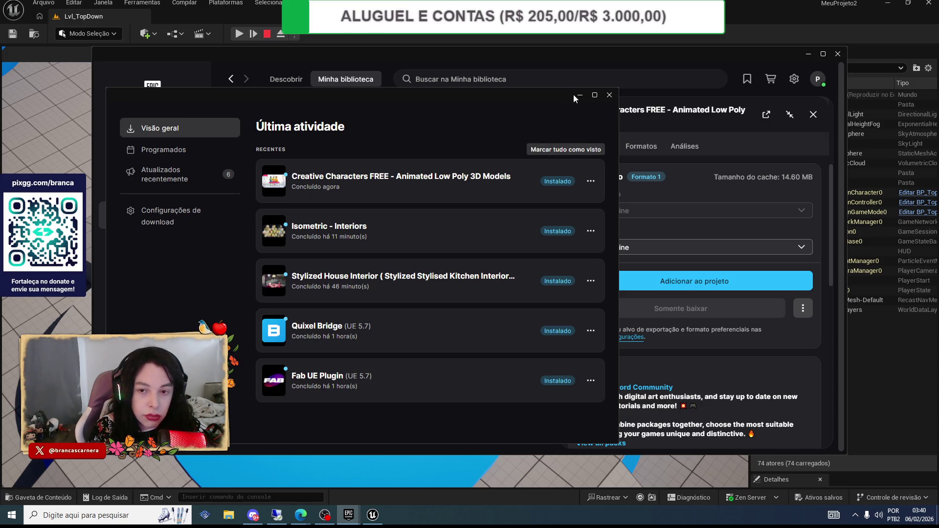
{"action": "left_click", "coordinate": [609, 95]}
{"action": "left_click", "coordinate": [799, 58]}
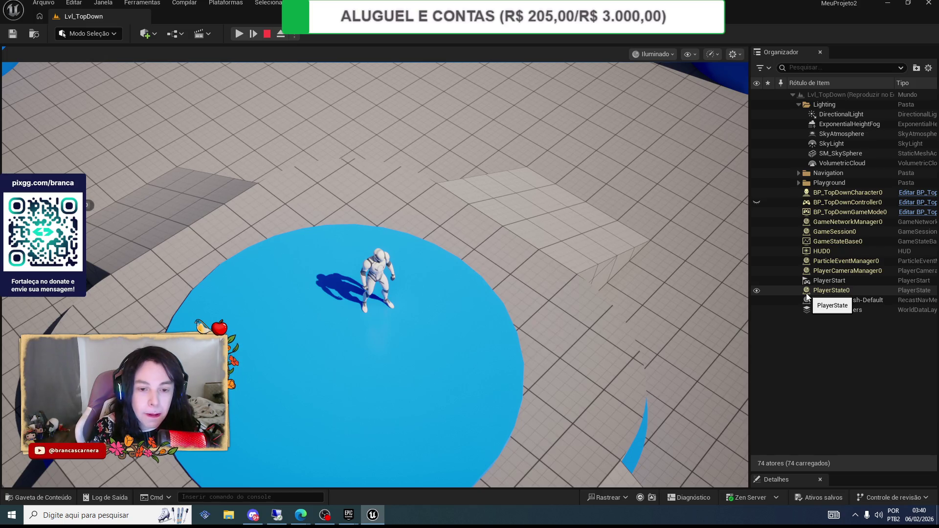
- Resume play, run the top-down character to a new spot on the floor, then pause
{"action": "left_click", "coordinate": [239, 35]}
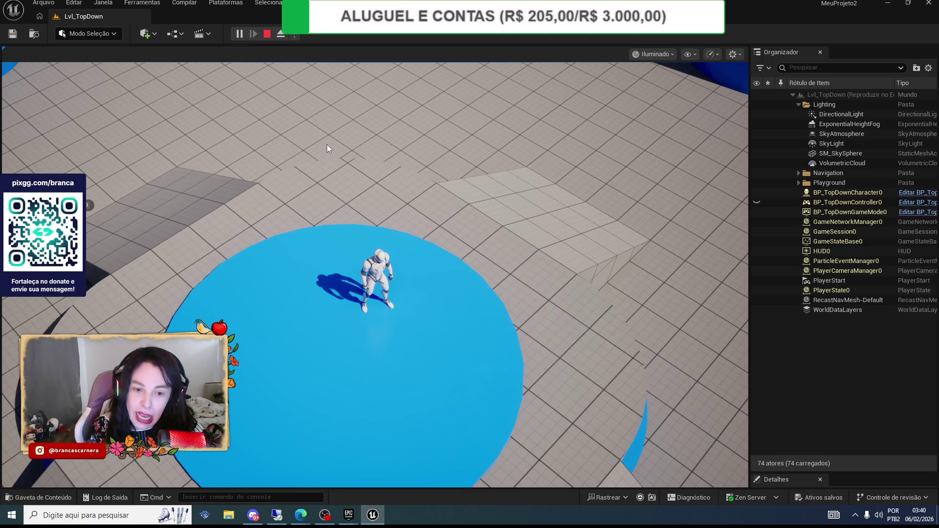
{"action": "left_click", "coordinate": [239, 33]}
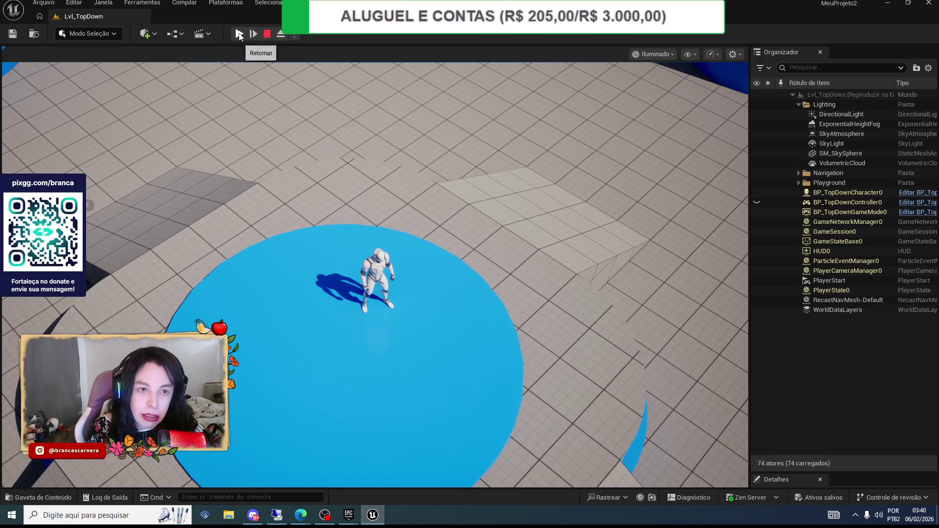
{"action": "left_click", "coordinate": [239, 34]}
{"action": "left_click", "coordinate": [404, 345]}
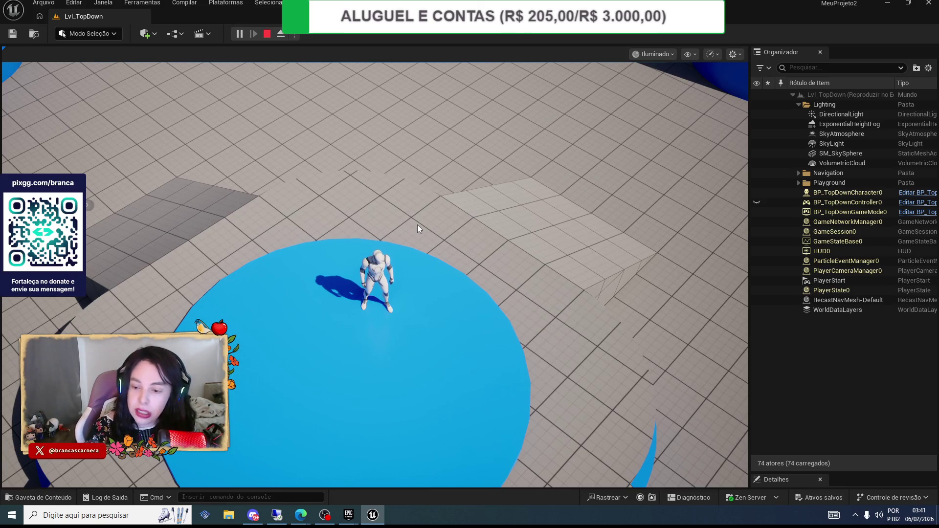
{"action": "left_click", "coordinate": [240, 35]}
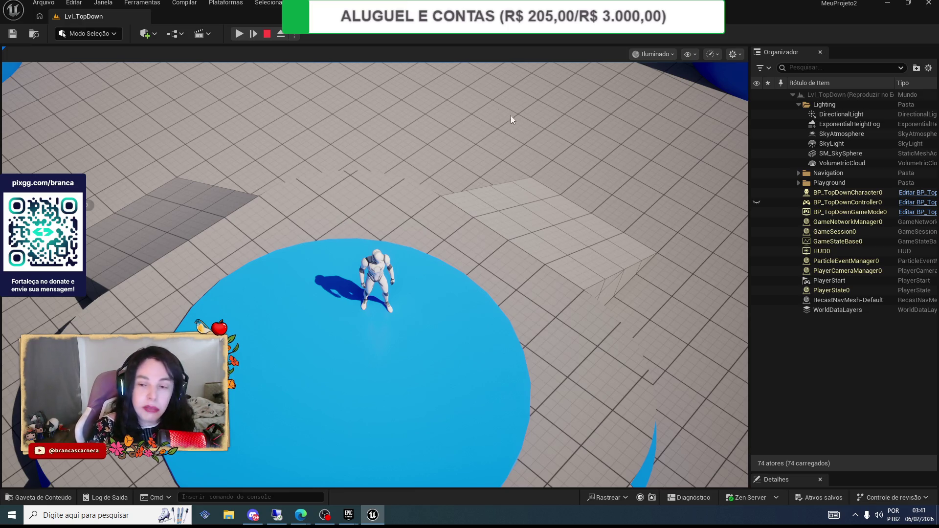
- Select GameStateBase0 and hide BP_TopDownController0 and GameSession0 in the Outliner
{"action": "left_click", "coordinate": [757, 239]}
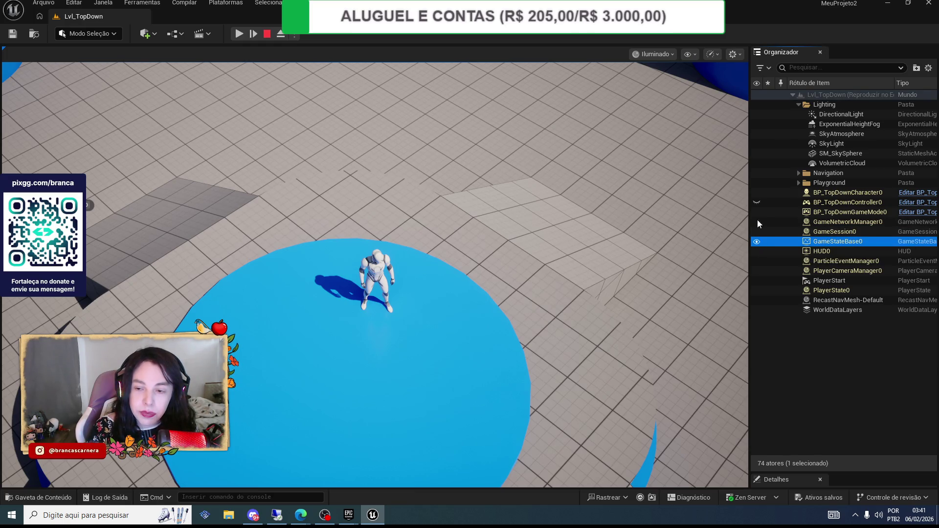
{"action": "left_click", "coordinate": [756, 202]}
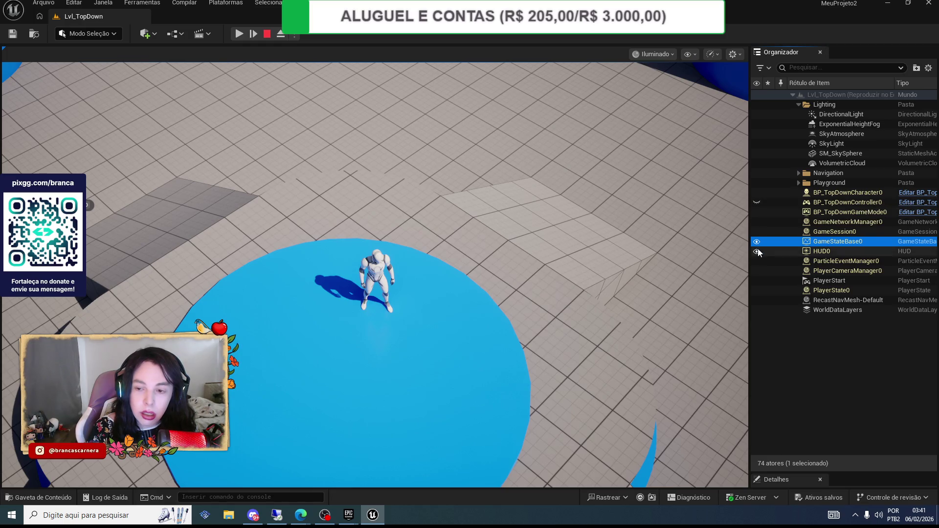
{"action": "left_click", "coordinate": [757, 231]}
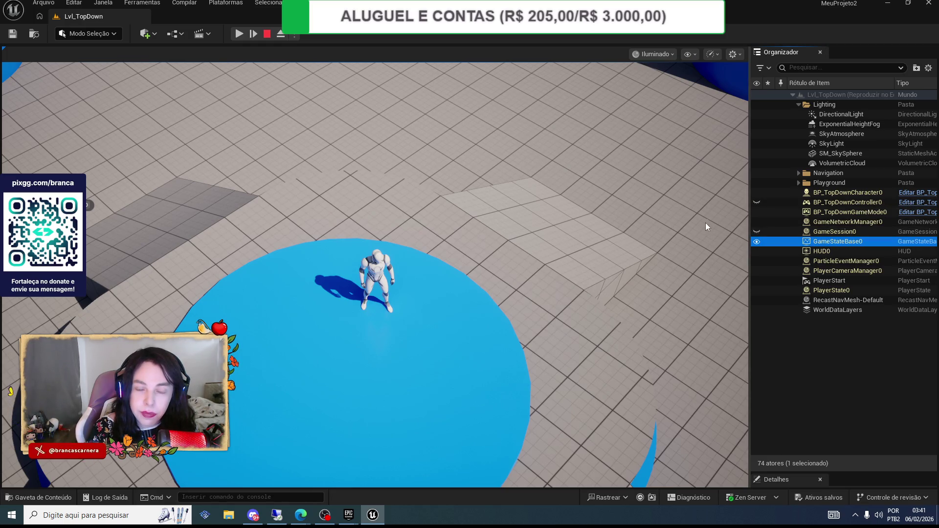
{"action": "left_click", "coordinate": [381, 251]}
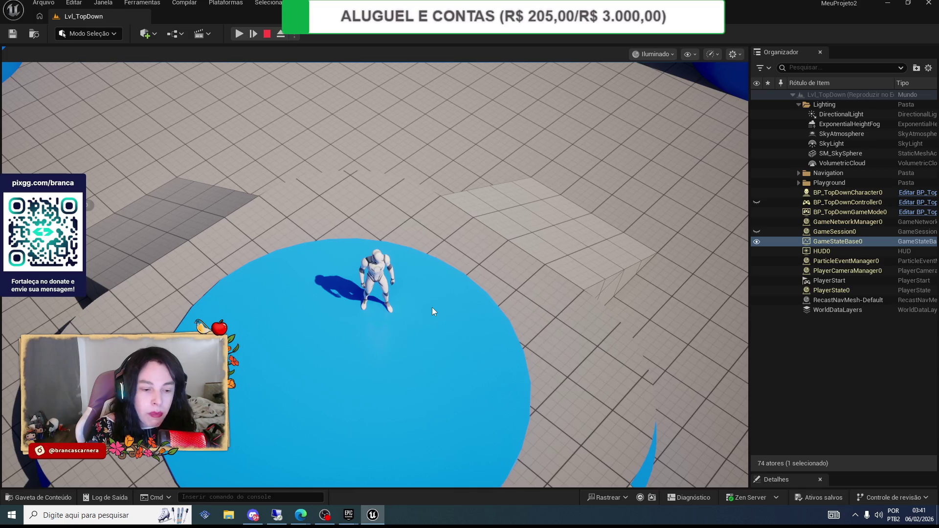
- Close the Creative Characters details in the launcher, minimize it, and select ParticleEventManager0
{"action": "mouse_move", "coordinate": [357, 514]}
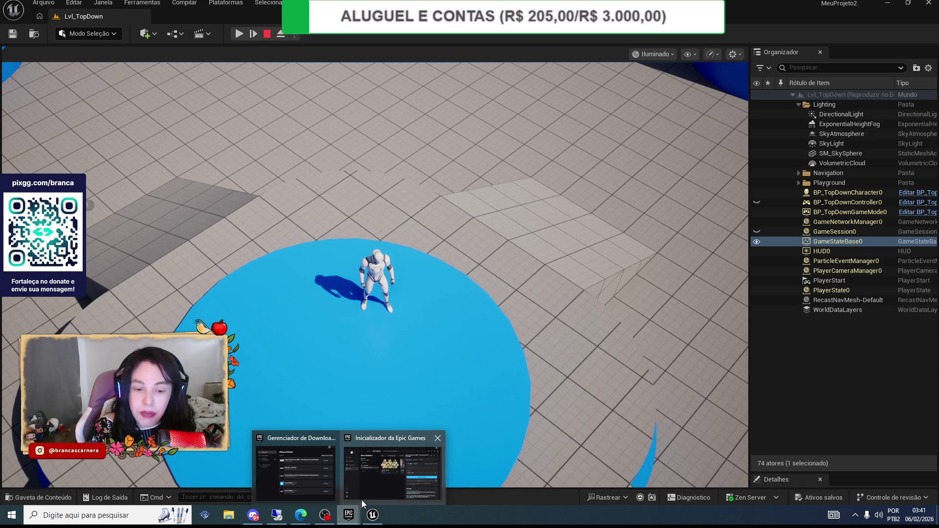
{"action": "left_click", "coordinate": [378, 483]}
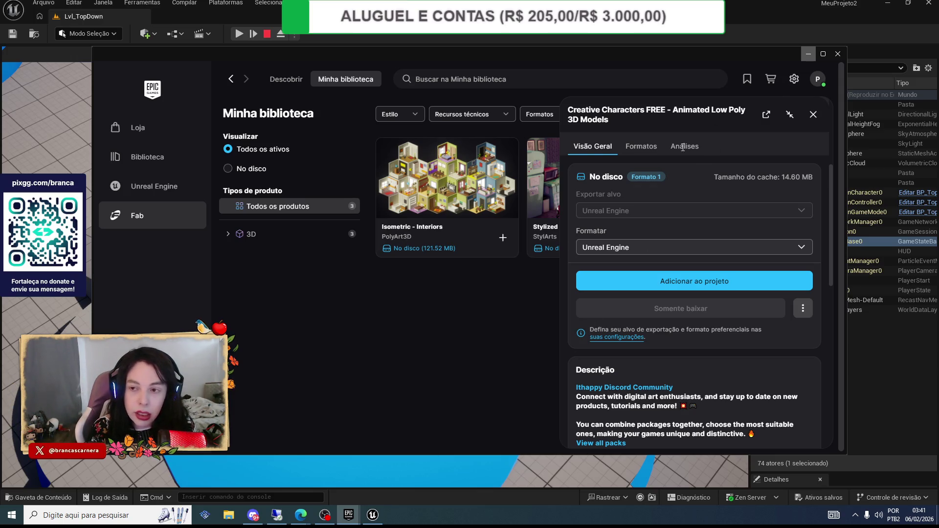
{"action": "left_click", "coordinate": [812, 119]}
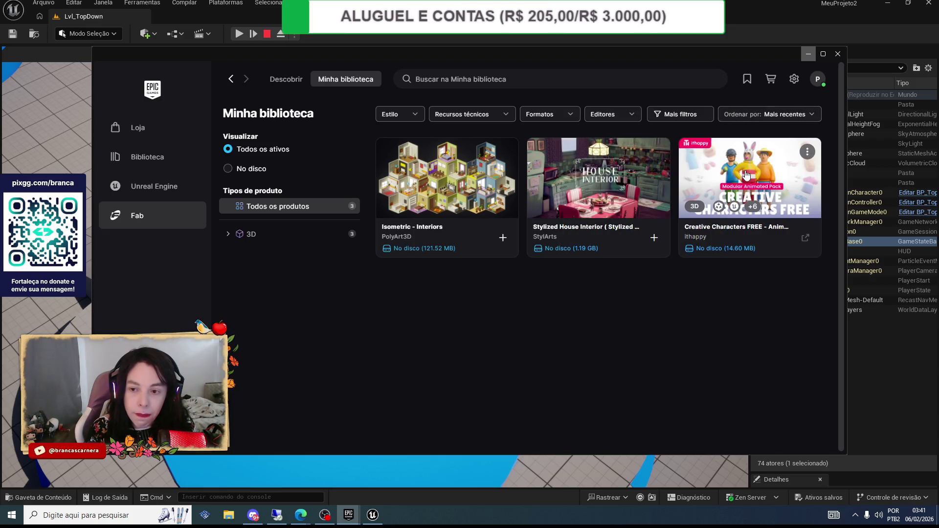
{"action": "left_click", "coordinate": [807, 153]}
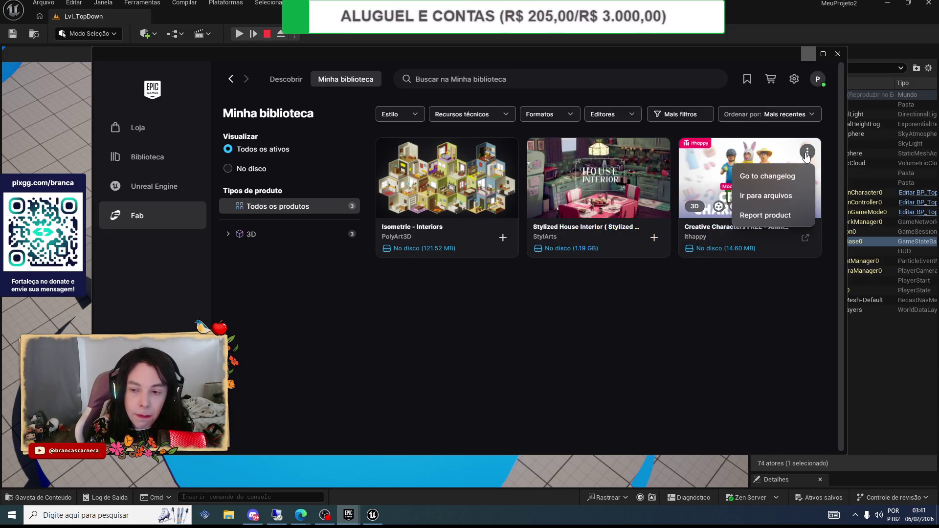
{"action": "left_click", "coordinate": [806, 154]}
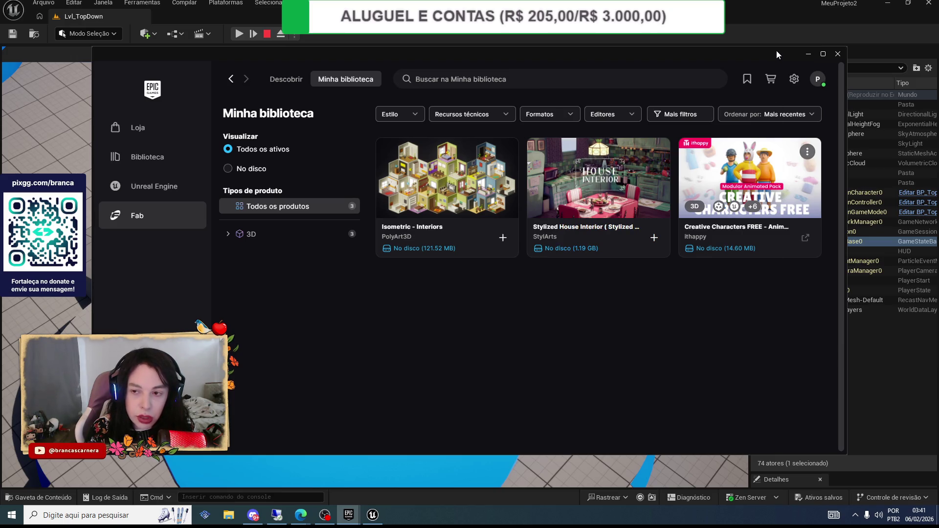
{"action": "left_click", "coordinate": [808, 54]}
{"action": "left_click", "coordinate": [844, 261]}
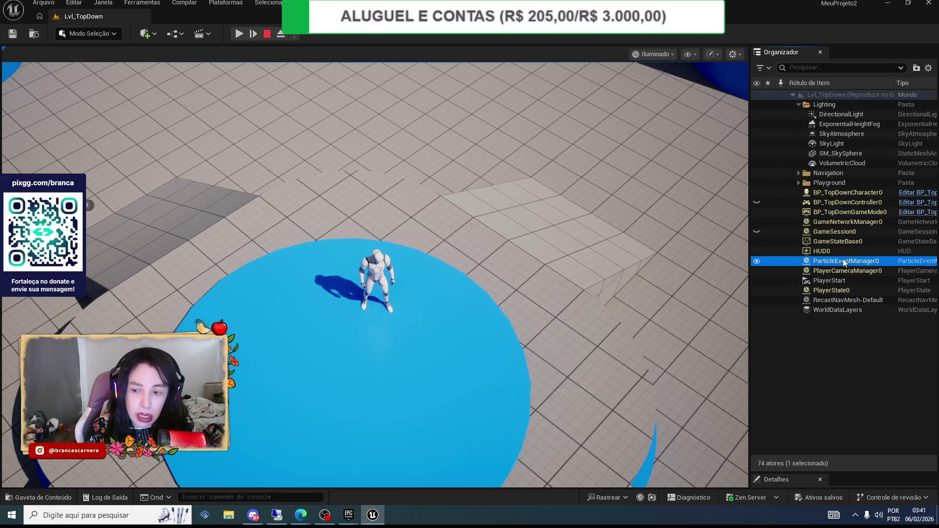
{"action": "left_click", "coordinate": [836, 252]}
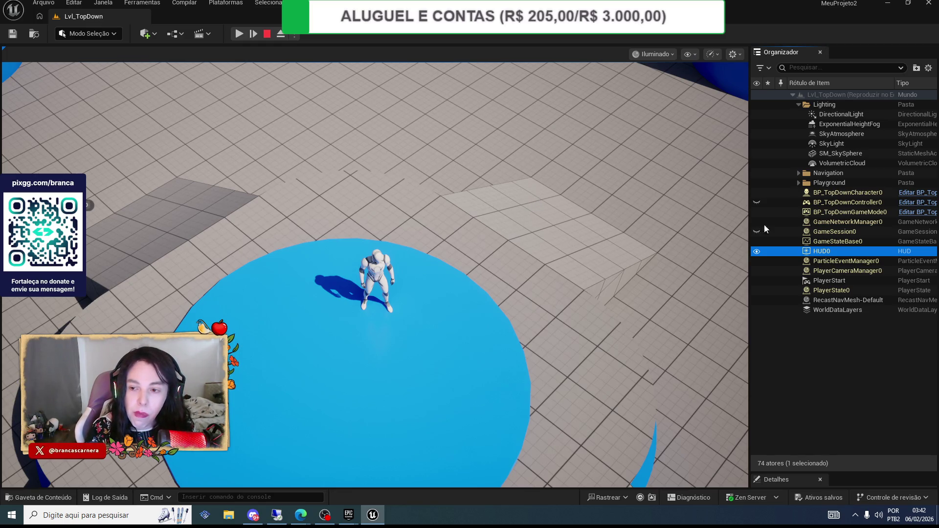
{"action": "left_click", "coordinate": [799, 183]}
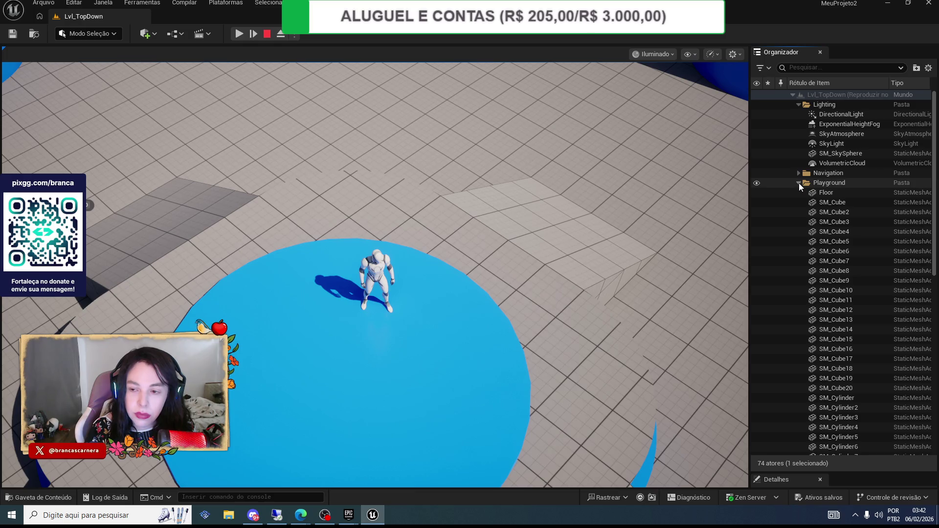
{"action": "left_click", "coordinate": [799, 183]}
{"action": "left_click", "coordinate": [797, 172]}
{"action": "left_click", "coordinate": [797, 173]}
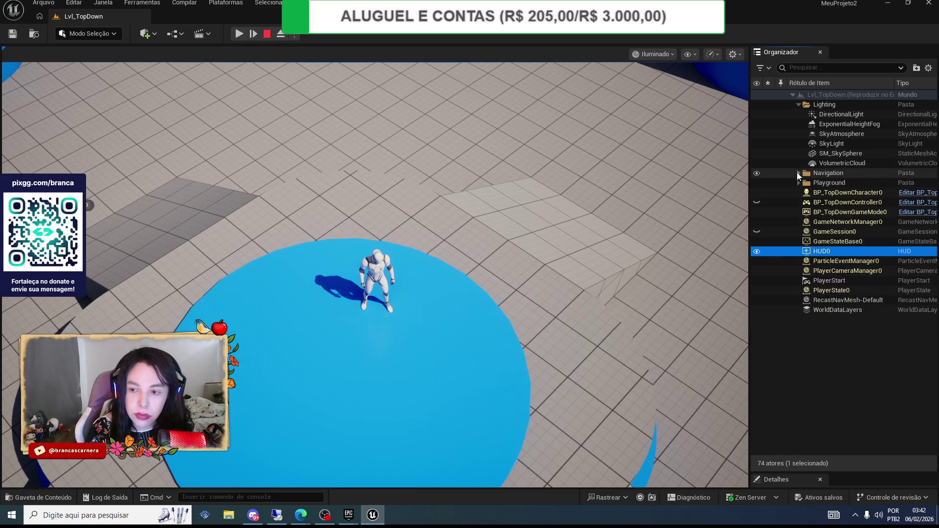
{"action": "left_click", "coordinate": [799, 183]}
{"action": "scroll", "coordinate": [838, 249], "scroll_direction": "down", "scroll_amount": 15}
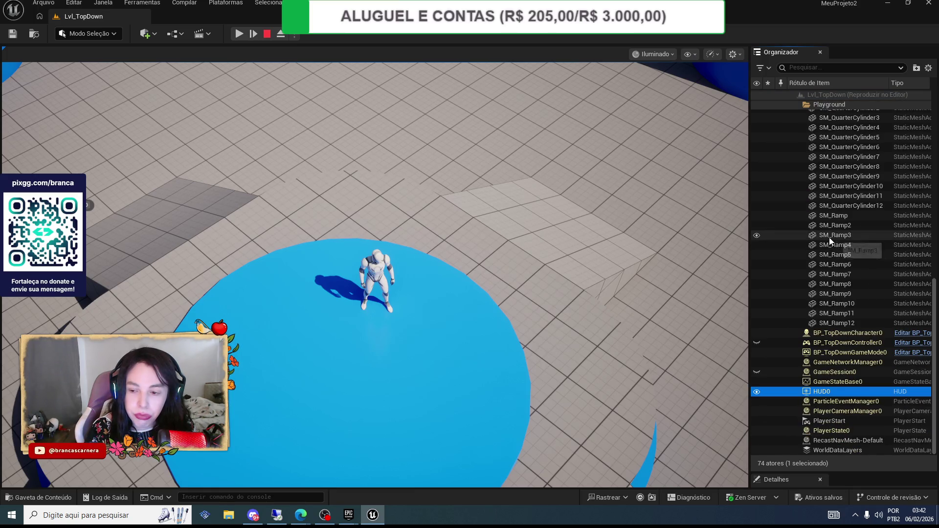
{"action": "scroll", "coordinate": [829, 237], "scroll_direction": "up", "scroll_amount": 15}
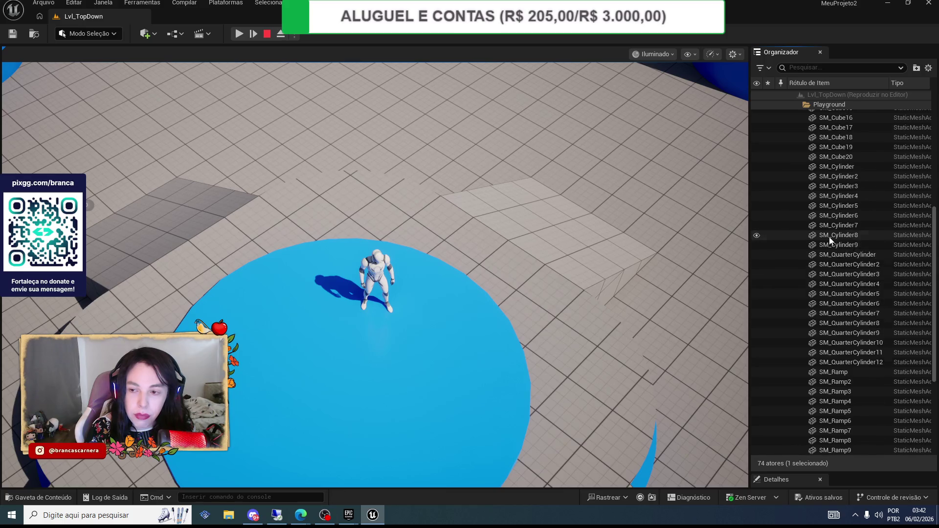
{"action": "left_click", "coordinate": [799, 182]}
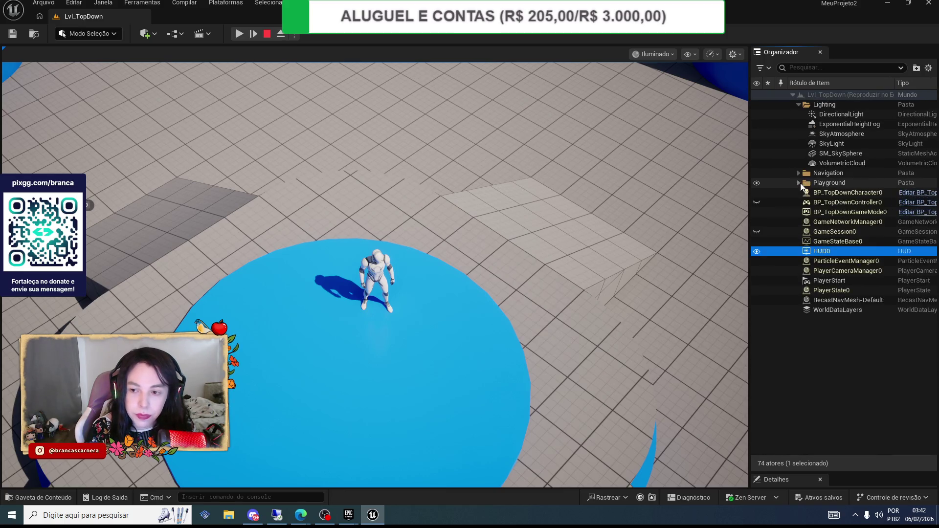
{"action": "left_click", "coordinate": [798, 173]}
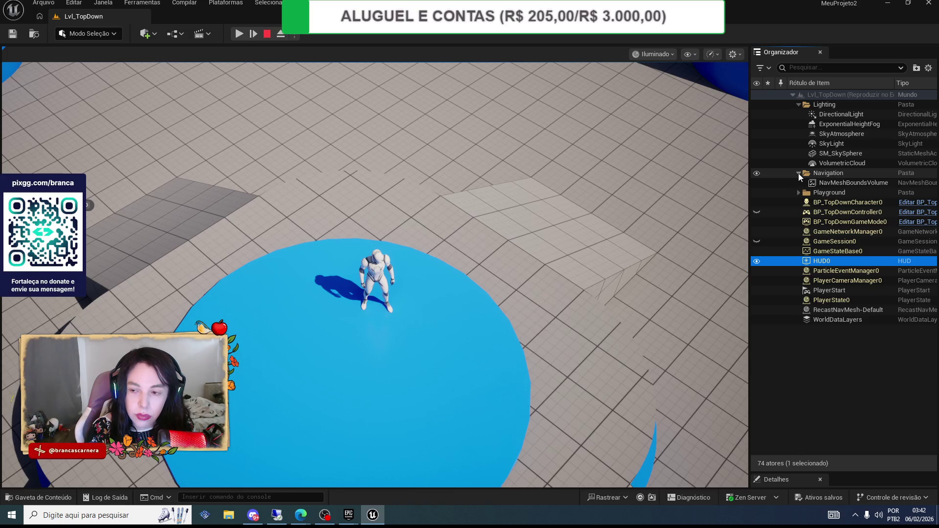
{"action": "left_click", "coordinate": [798, 173]}
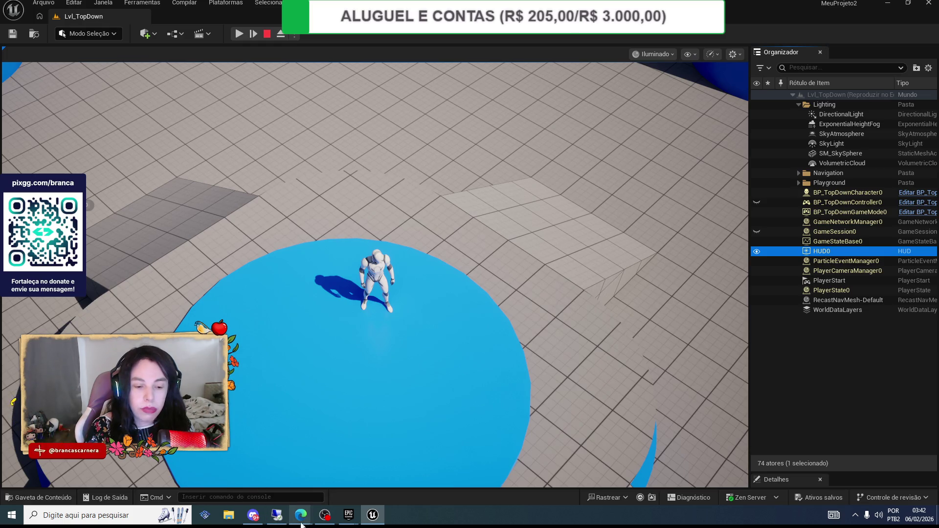
- Add Stylized House Interior to MeuProjeto2, then switch to OBS and hide the camera source
{"action": "mouse_move", "coordinate": [348, 515]}
{"action": "left_click", "coordinate": [377, 477]}
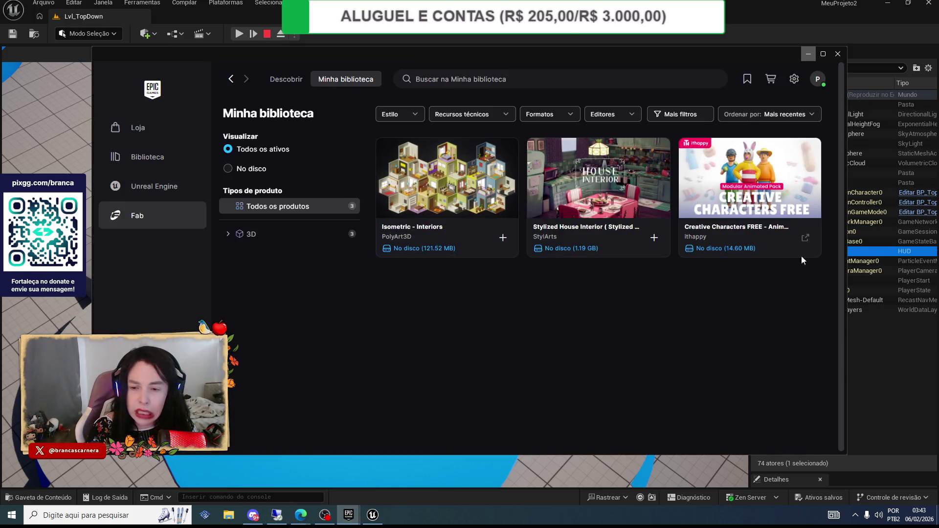
{"action": "left_click", "coordinate": [654, 238]}
{"action": "left_click", "coordinate": [427, 198]}
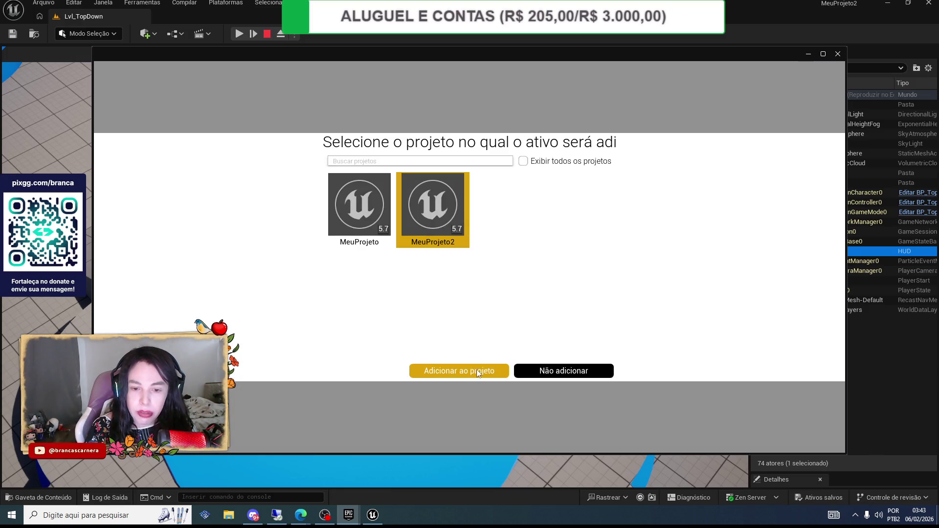
{"action": "left_click", "coordinate": [487, 373]}
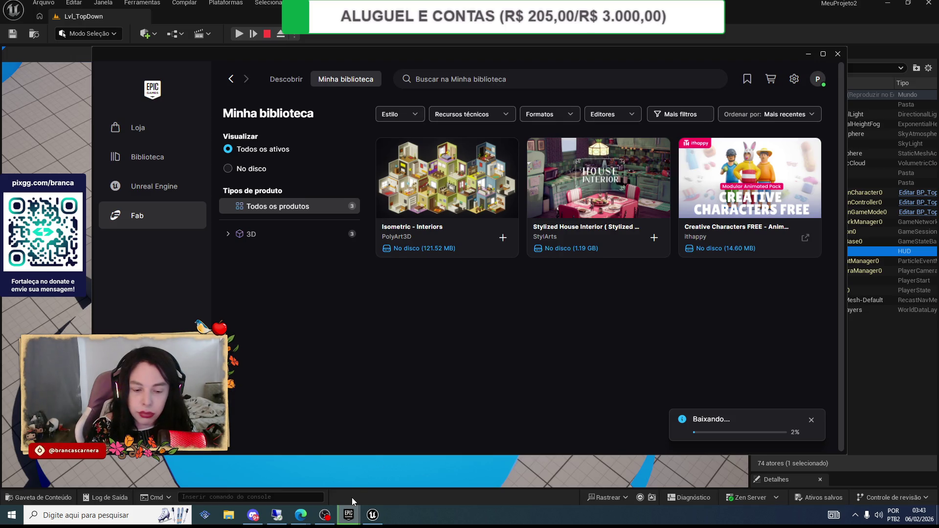
{"action": "left_click", "coordinate": [325, 514]}
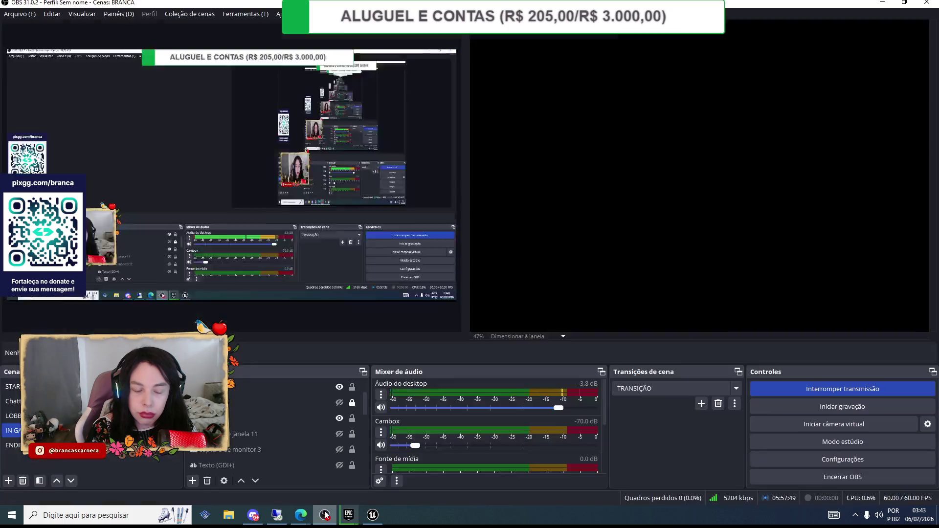
{"action": "left_click", "coordinate": [339, 418]}
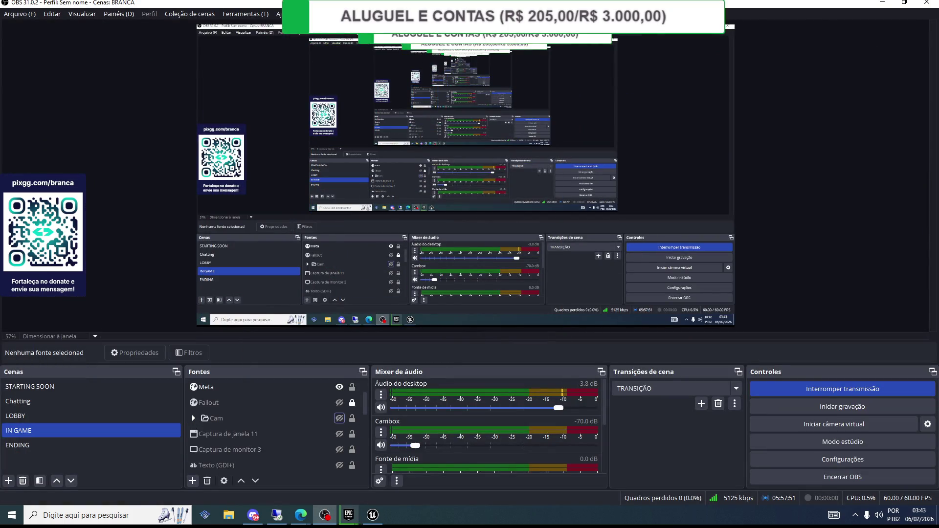
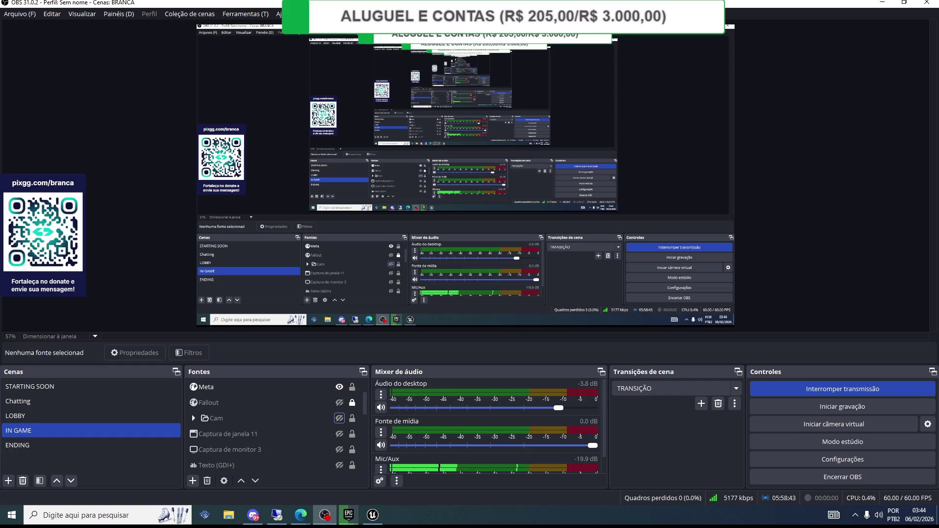
- Make the Cam webcam source visible in the OBS scene, then bring up the Discord call
{"action": "left_click", "coordinate": [339, 418]}
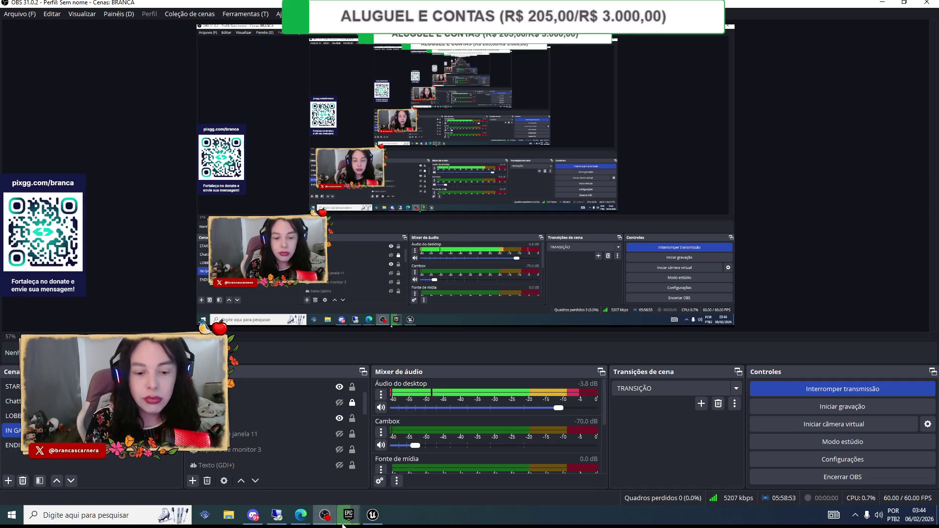
{"action": "mouse_move", "coordinate": [353, 520]}
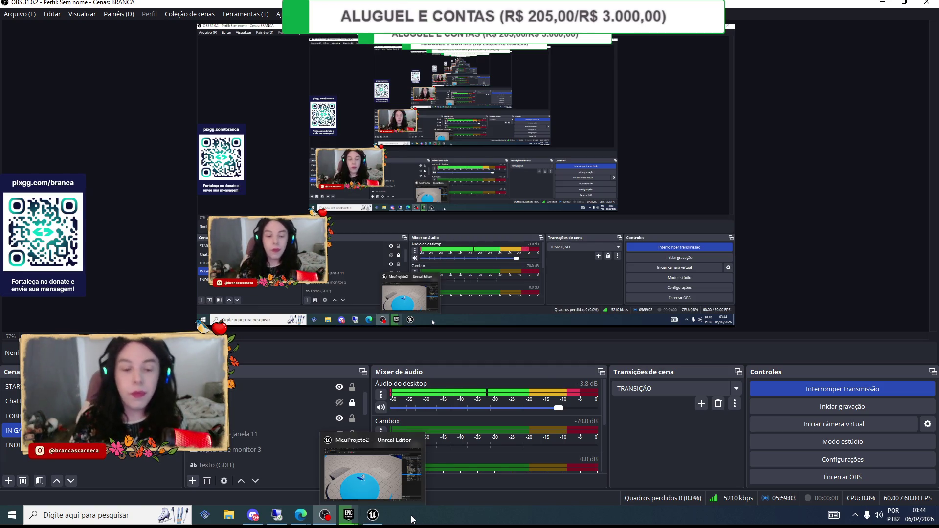
{"action": "left_click", "coordinate": [335, 415]}
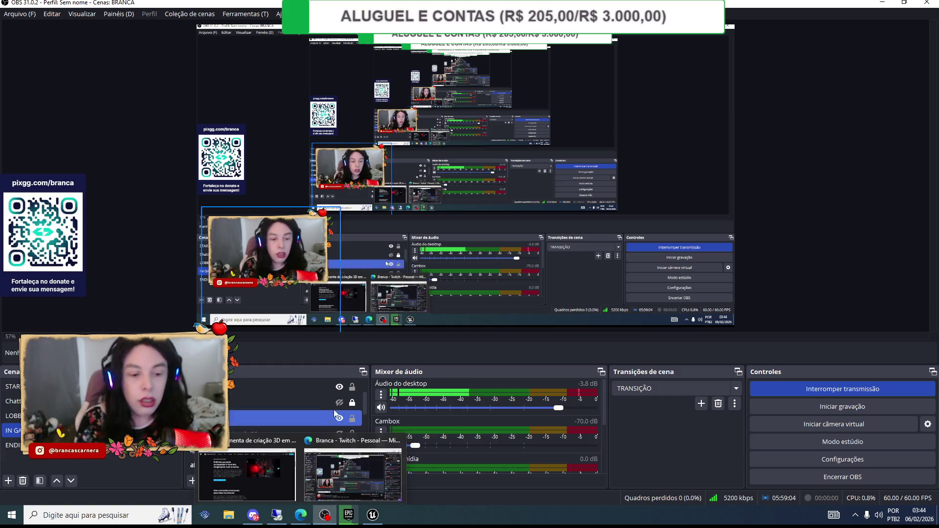
{"action": "left_click", "coordinate": [253, 515]}
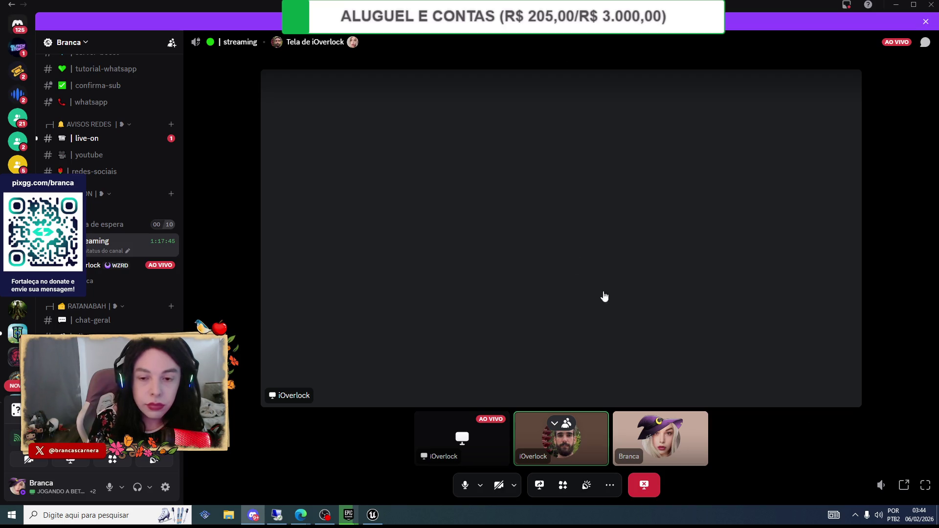
- Toggle between the focused stream and the participant grid, dismissing the activity suggestion and ended stream
{"action": "left_click", "coordinate": [428, 162]}
{"action": "left_click", "coordinate": [430, 165]}
{"action": "left_click", "coordinate": [430, 166]}
{"action": "left_click", "coordinate": [914, 277]}
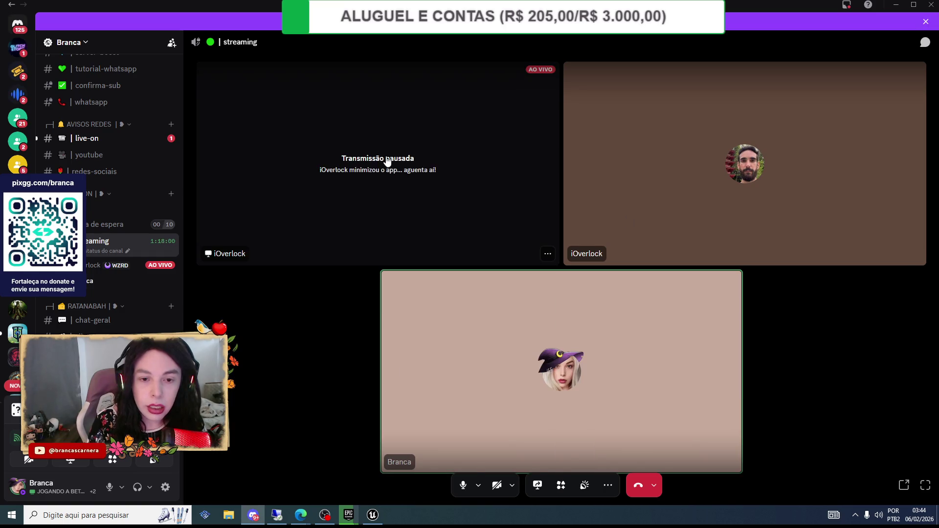
{"action": "left_click", "coordinate": [387, 160]}
{"action": "left_click", "coordinate": [405, 212]}
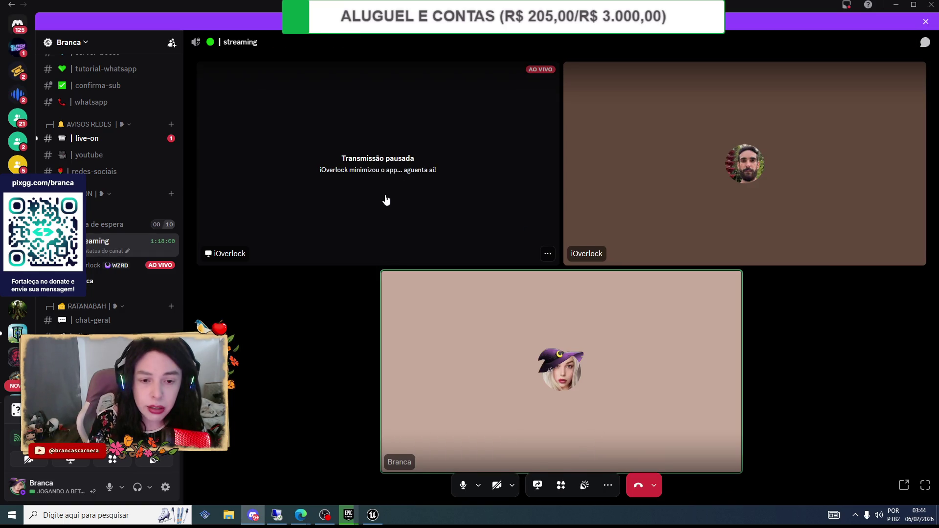
{"action": "left_click", "coordinate": [386, 200]}
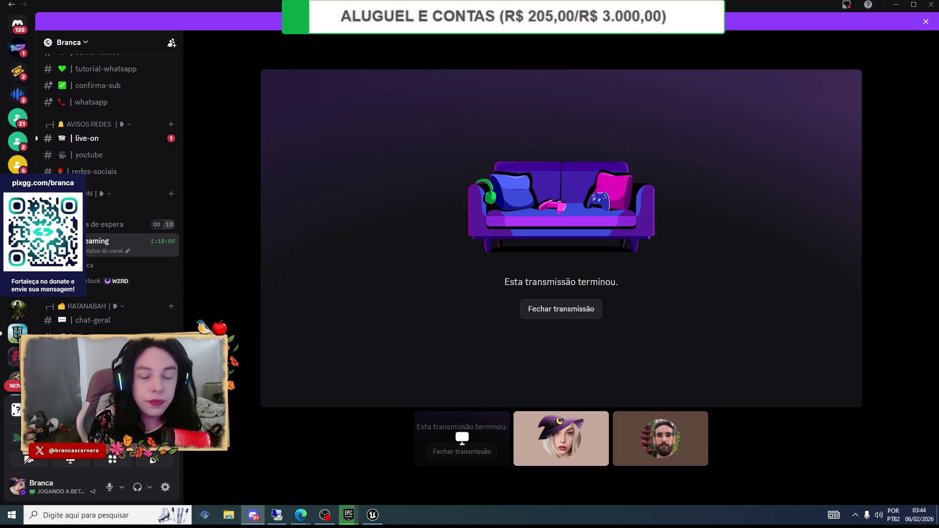
{"action": "left_click", "coordinate": [531, 309]}
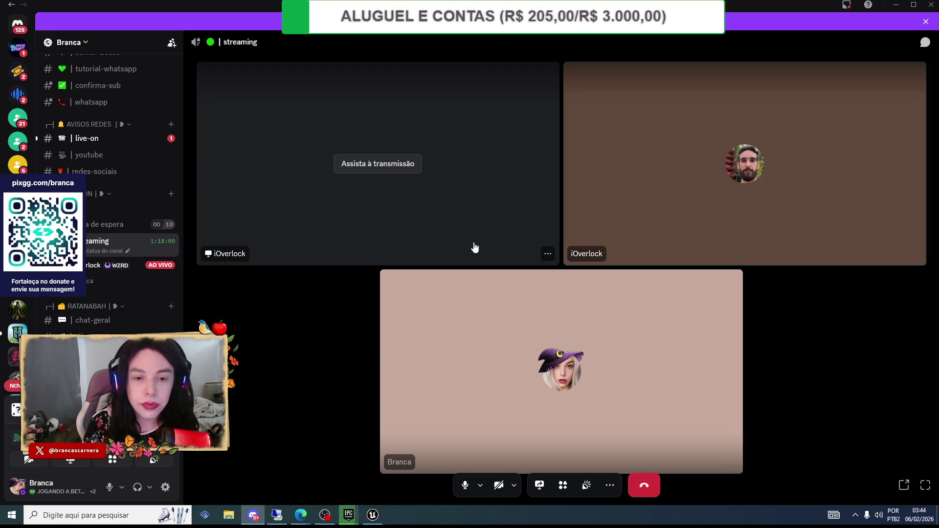
- Reopen the shared stream in focused view, then close the ended stream screen again
{"action": "left_click", "coordinate": [399, 163]}
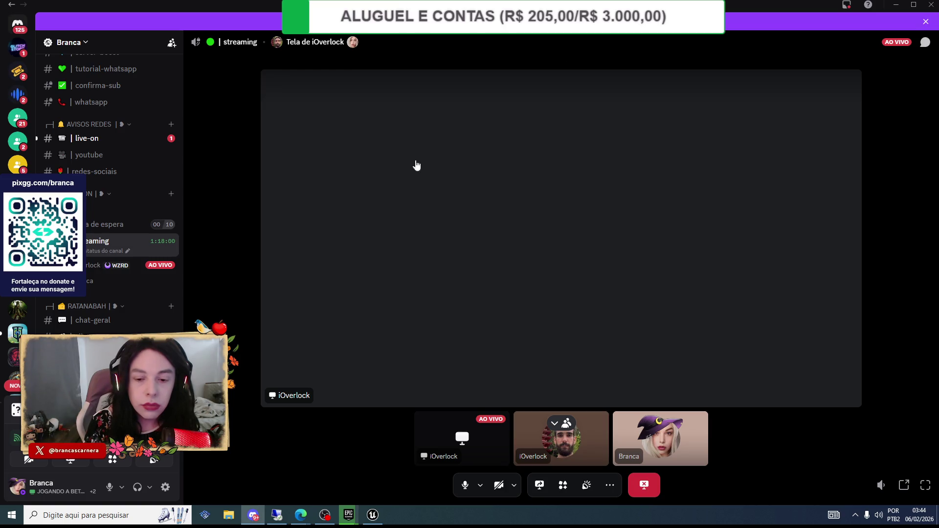
{"action": "left_click", "coordinate": [394, 171]}
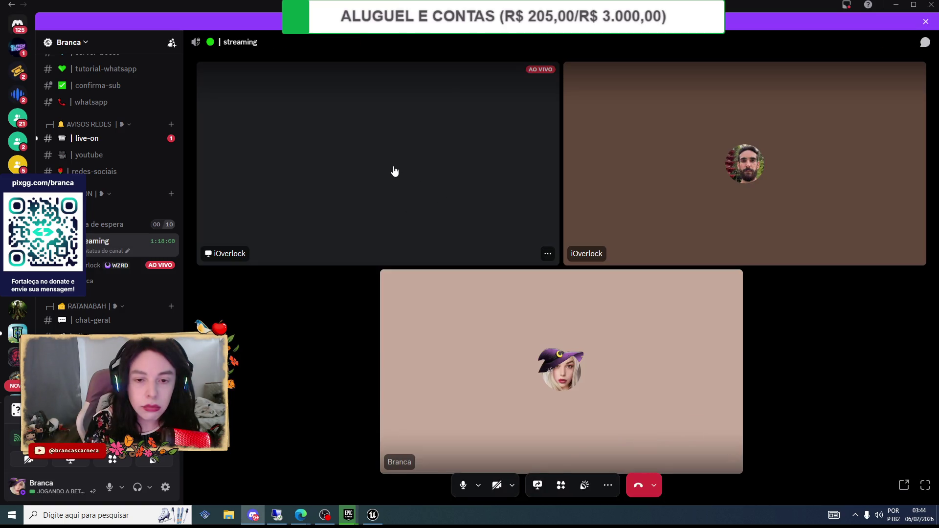
{"action": "left_click", "coordinate": [395, 172]}
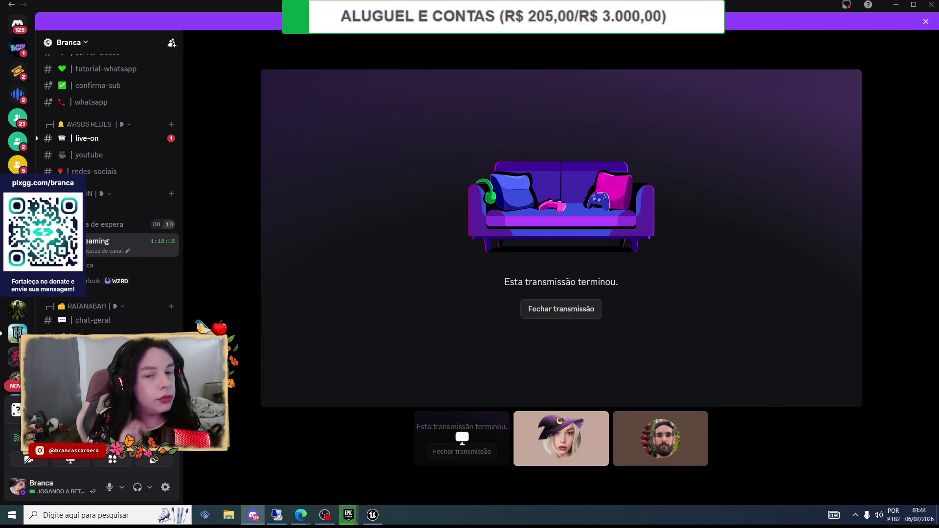
{"action": "left_click", "coordinate": [572, 312]}
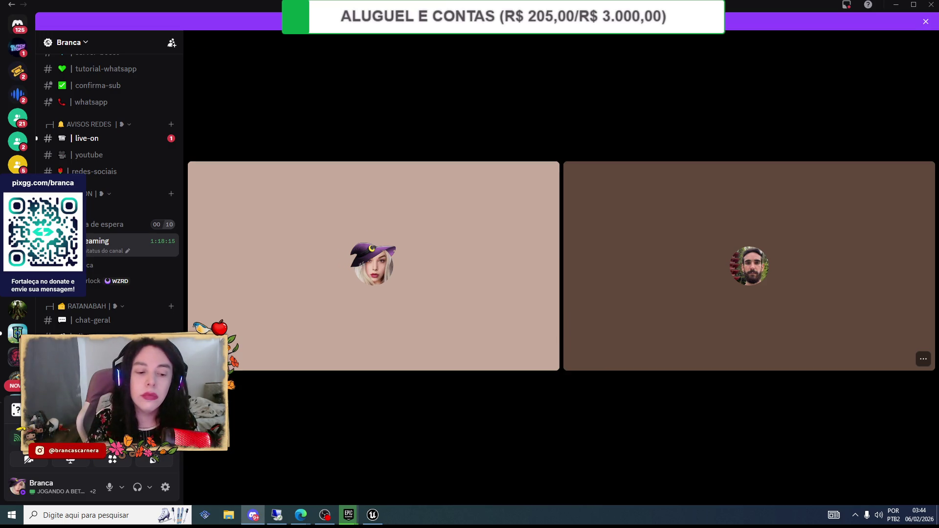
- Open and close a File Explorer window, then start watching the participant's screen share
{"action": "key", "text": "super+e"}
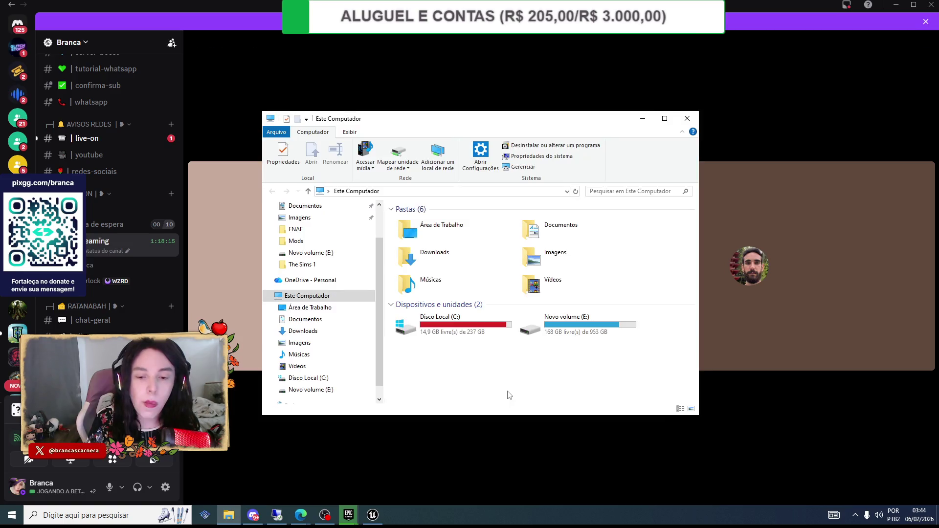
{"action": "left_click", "coordinate": [686, 119]}
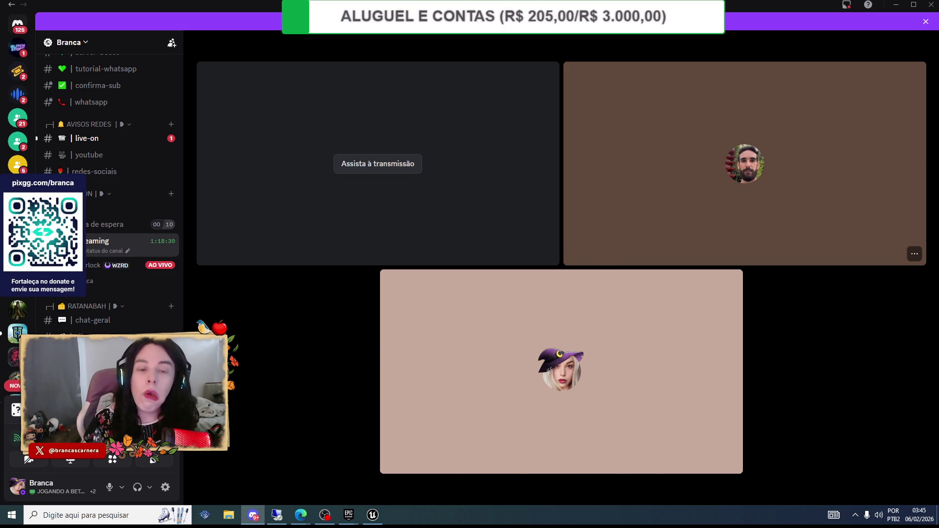
{"action": "mouse_move", "coordinate": [518, 194]}
{"action": "left_click", "coordinate": [405, 171]}
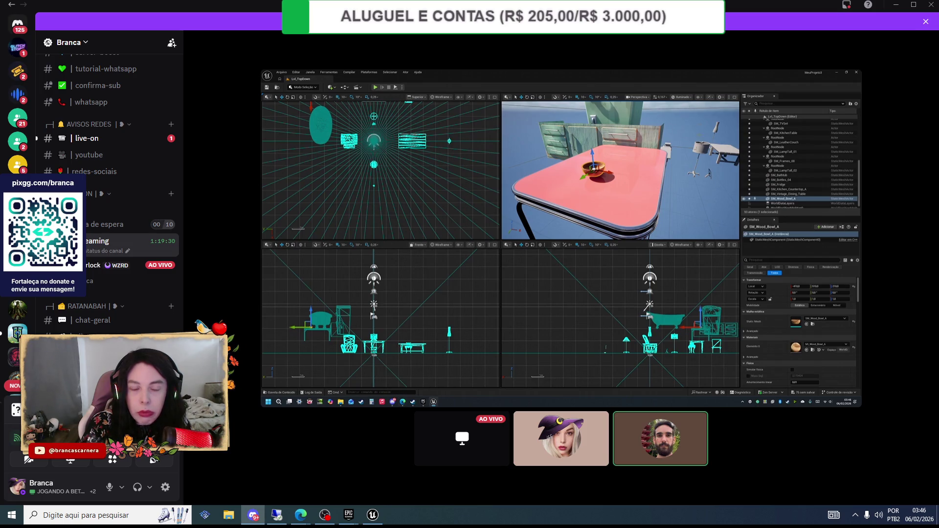
- Bring the Unreal Editor window for MeuProjeto2 to the front from the taskbar
{"action": "mouse_move", "coordinate": [373, 515]}
{"action": "left_click", "coordinate": [371, 467]}
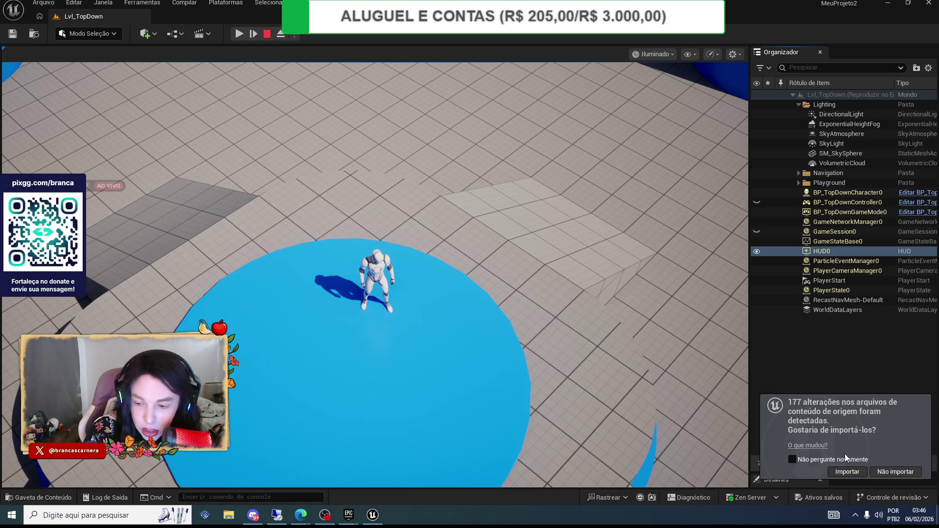
- Start importing the 177 source changes, accepting the candle, frames and ladle reimports and mesh imports
{"action": "left_click", "coordinate": [841, 471]}
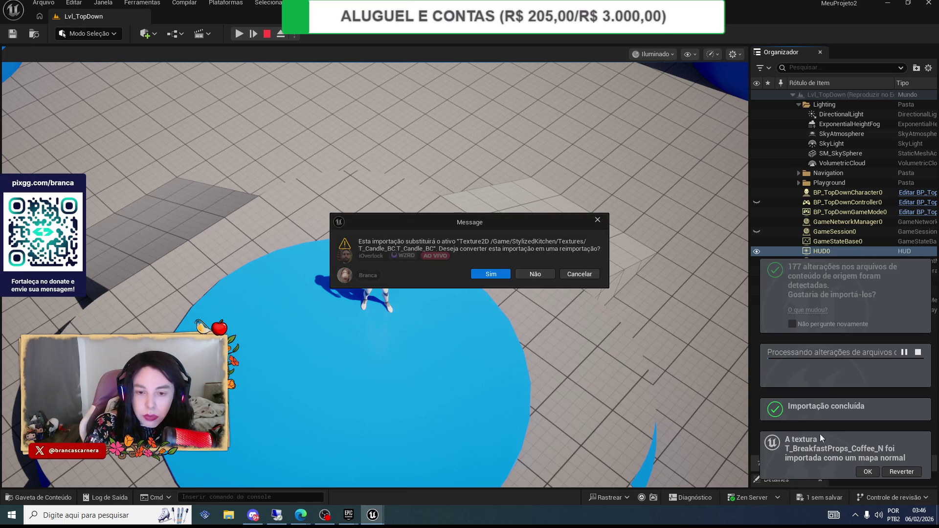
{"action": "left_click", "coordinate": [482, 273]}
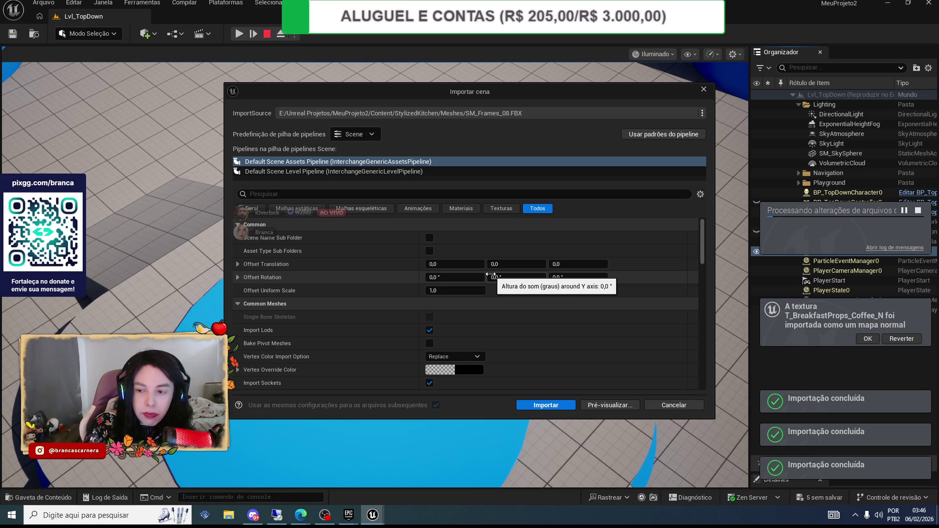
{"action": "left_click", "coordinate": [547, 404]}
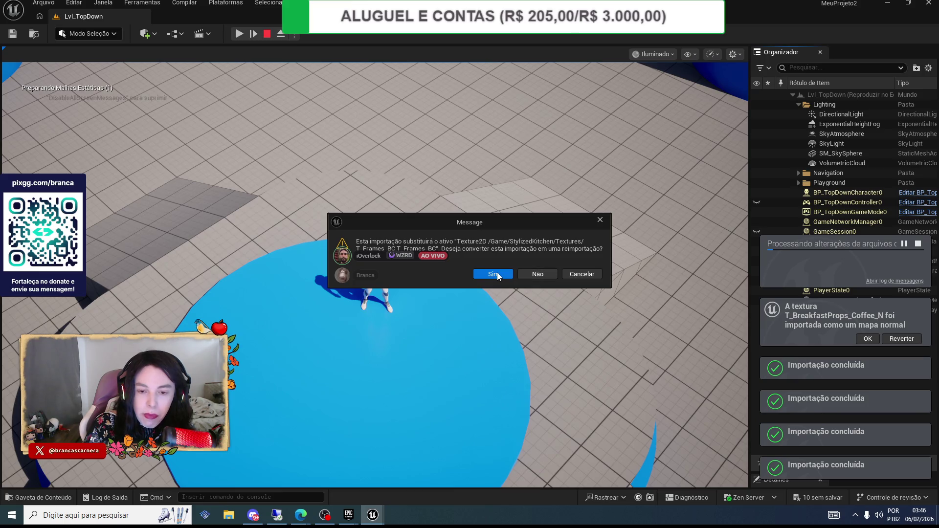
{"action": "left_click", "coordinate": [486, 274]}
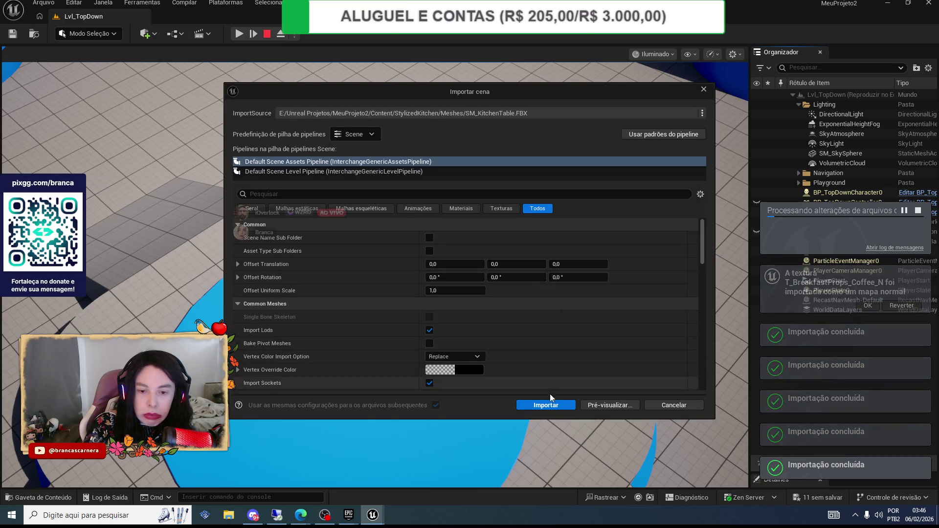
{"action": "left_click", "coordinate": [545, 404]}
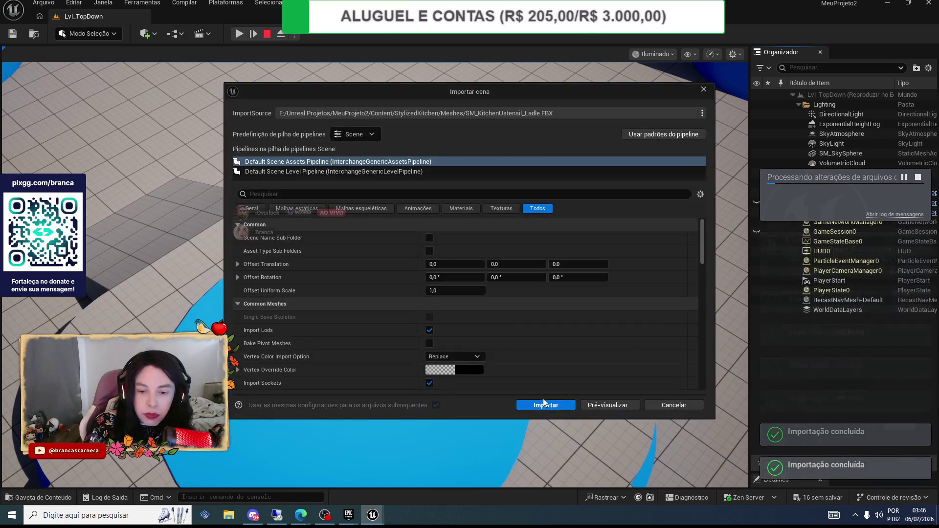
{"action": "left_click", "coordinate": [543, 400]}
{"action": "left_click", "coordinate": [541, 401]}
{"action": "left_click", "coordinate": [541, 402]}
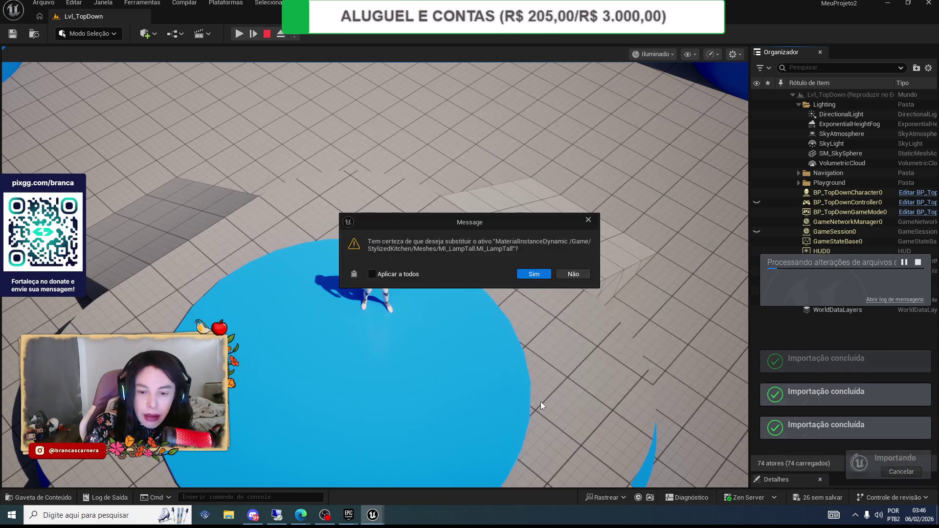
- Keep confirming reimports and mesh imports, including the tall lamp material, couch and microwave texture
{"action": "left_click", "coordinate": [533, 274]}
{"action": "left_click", "coordinate": [563, 406]}
{"action": "left_click", "coordinate": [533, 273]}
{"action": "left_click", "coordinate": [541, 403]}
{"action": "left_click", "coordinate": [533, 274]}
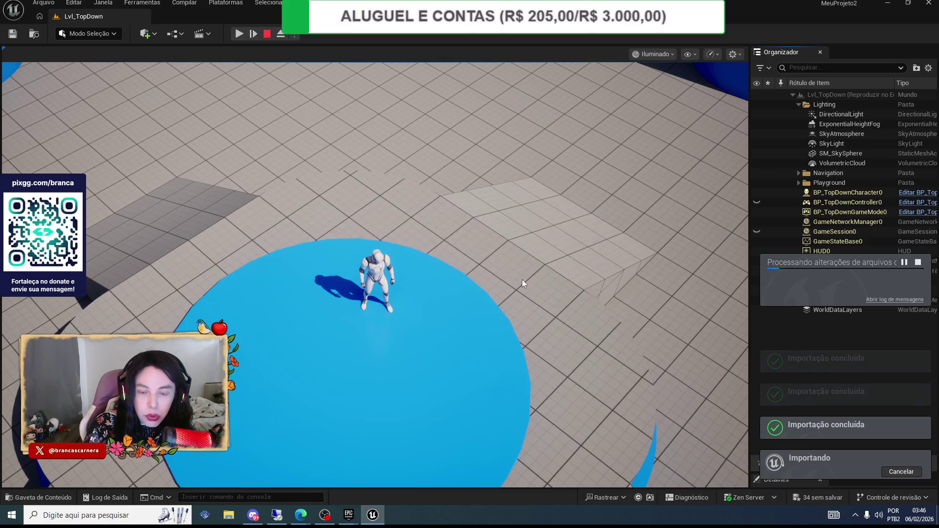
{"action": "left_click", "coordinate": [541, 403]}
{"action": "left_click", "coordinate": [500, 277]}
{"action": "left_click", "coordinate": [493, 280]}
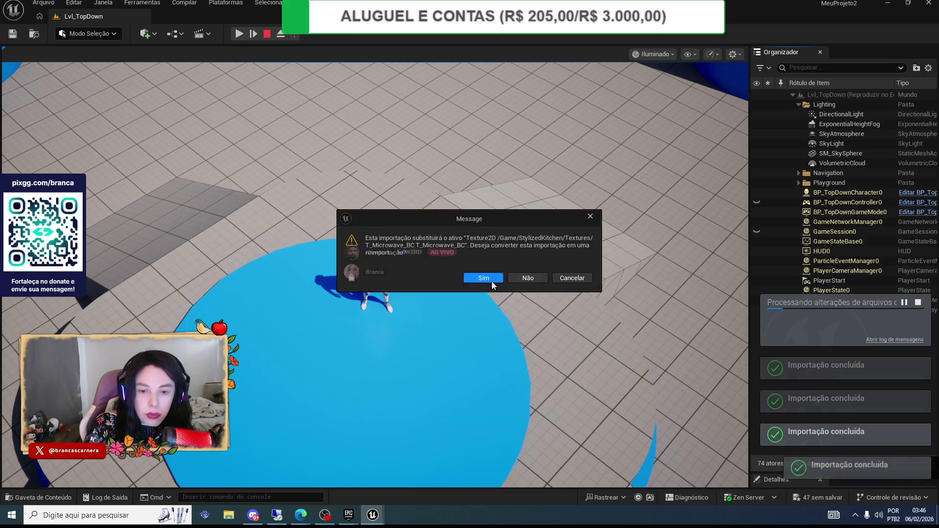
{"action": "left_click", "coordinate": [492, 279]}
- Accept the remaining mesh imports and reimports, including the coffee table mesh and texture
{"action": "left_click", "coordinate": [541, 404]}
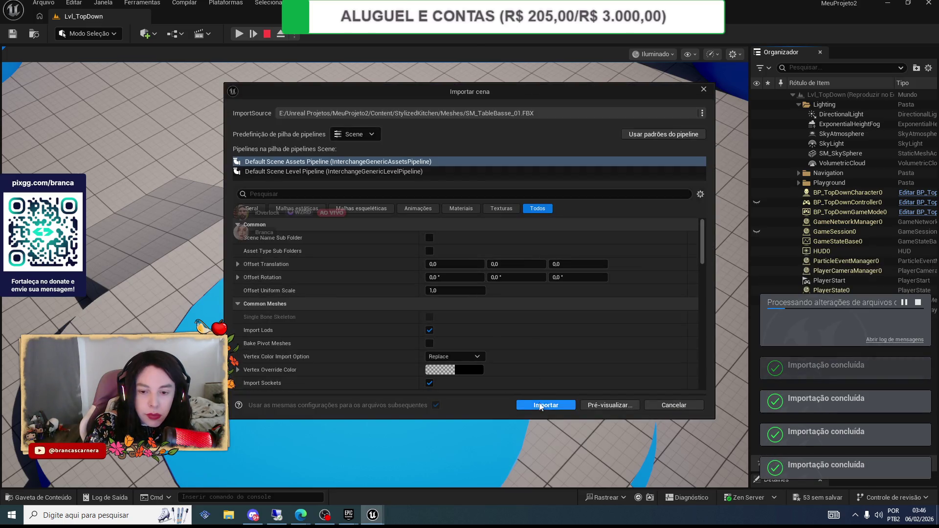
{"action": "left_click", "coordinate": [541, 405]}
{"action": "left_click", "coordinate": [527, 277]}
{"action": "left_click", "coordinate": [535, 403]}
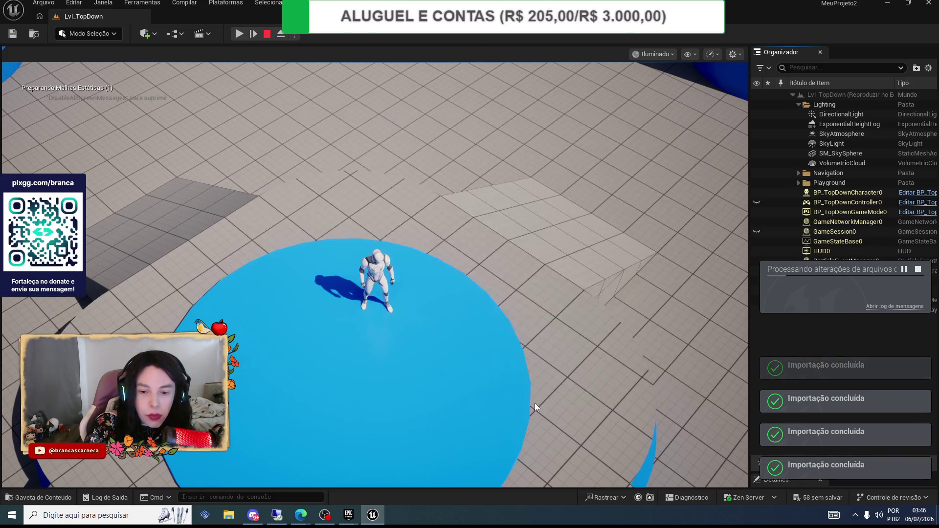
{"action": "left_click", "coordinate": [529, 274]}
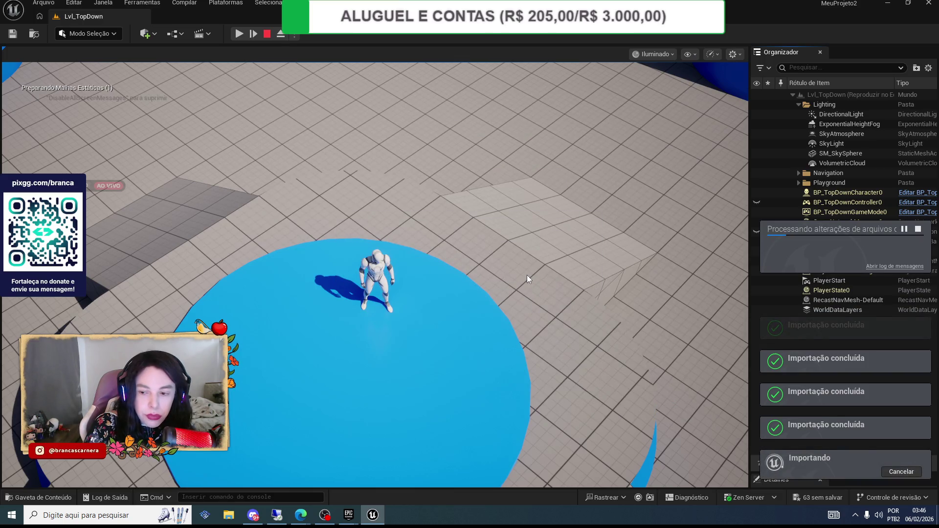
{"action": "left_click", "coordinate": [494, 278]}
{"action": "left_click", "coordinate": [493, 278]}
{"action": "left_click", "coordinate": [493, 278]}
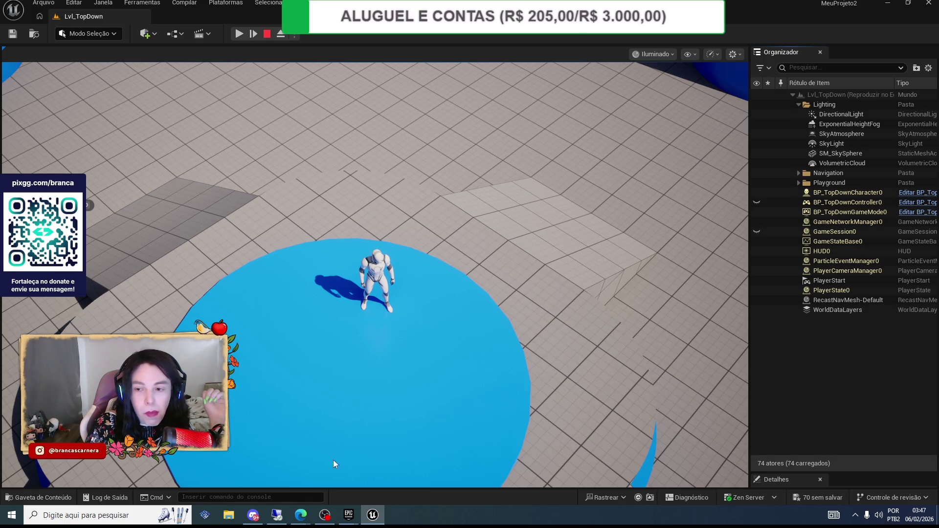
- Expand and collapse the Playground folder in the Outliner, make it visible, and select it
{"action": "left_click", "coordinate": [796, 182]}
{"action": "left_click", "coordinate": [797, 183]}
{"action": "left_click", "coordinate": [756, 183]}
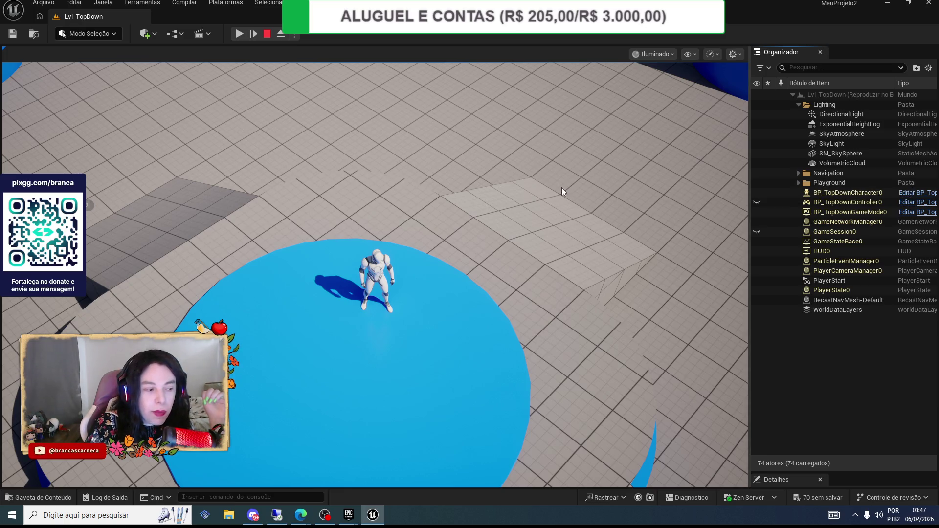
{"action": "left_click", "coordinate": [818, 184]}
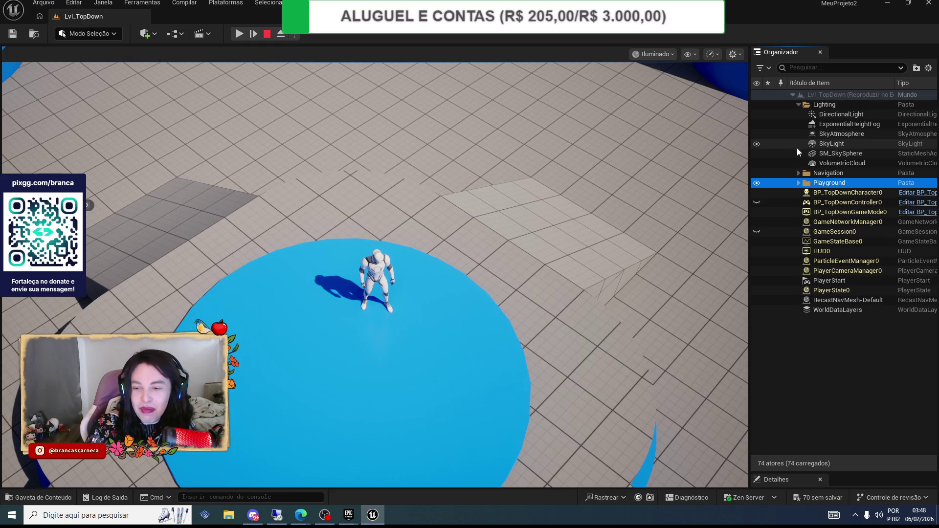
- Hide the Playground folder and its Floor in the Outliner, then stop the play session
{"action": "left_click", "coordinate": [757, 184]}
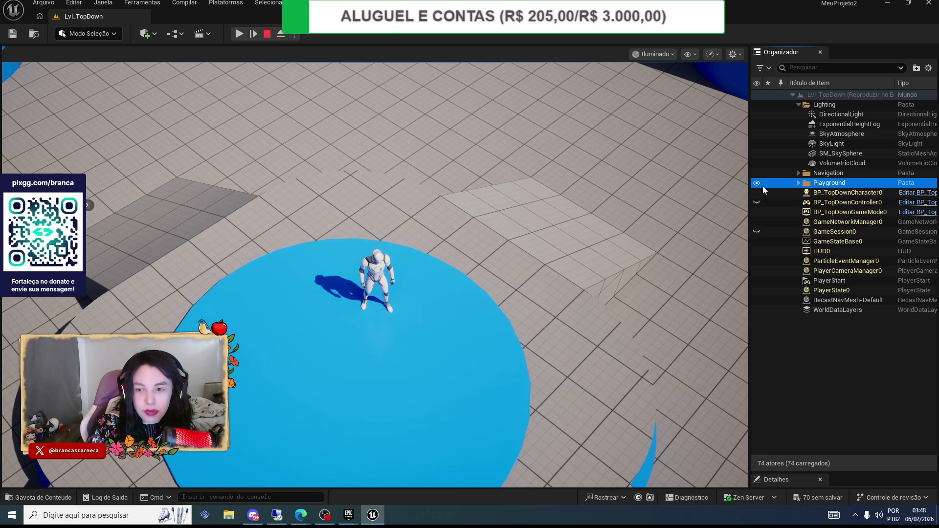
{"action": "double_click", "coordinate": [753, 183]}
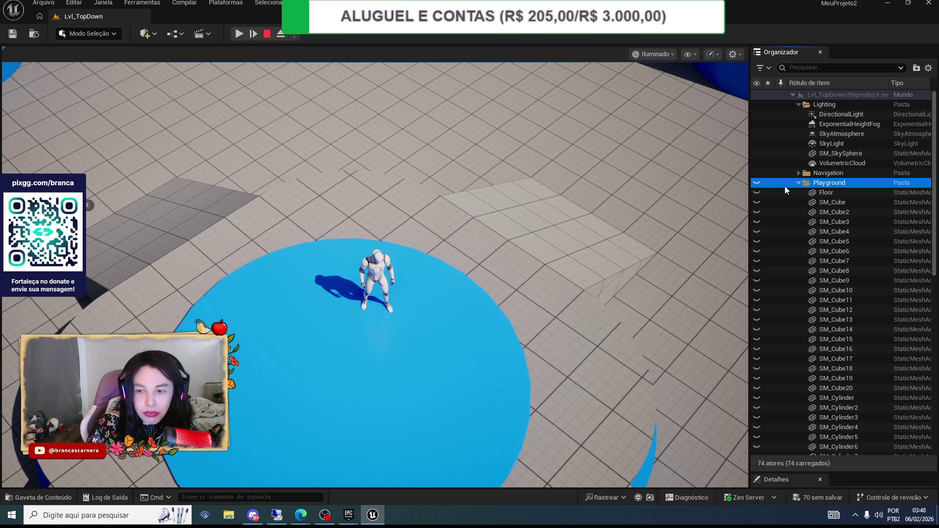
{"action": "left_click", "coordinate": [757, 193]}
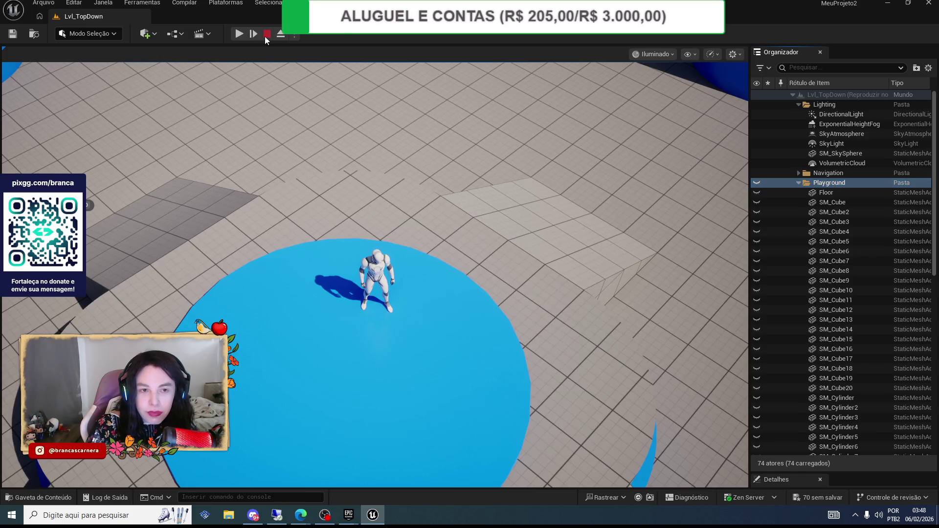
{"action": "left_click", "coordinate": [267, 35]}
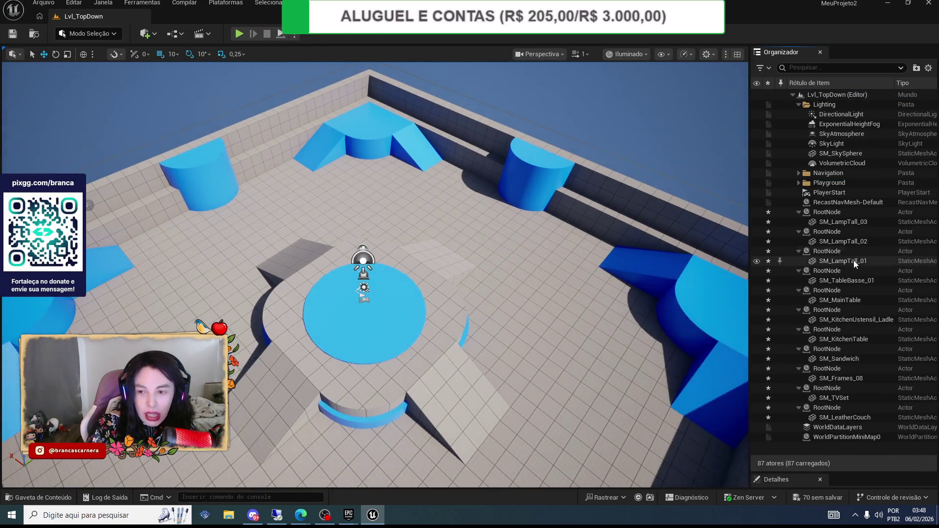
- Hide the Playground geometry again, orbit the viewport, and bring up the Content folder
{"action": "left_click", "coordinate": [756, 184]}
{"action": "scroll", "coordinate": [306, 279], "scroll_direction": "up", "scroll_amount": 5}
{"action": "scroll", "coordinate": [306, 279], "scroll_direction": "down", "scroll_amount": 5}
{"action": "left_click_drag", "start_coordinate": [302, 268], "coordinate": [308, 270]}
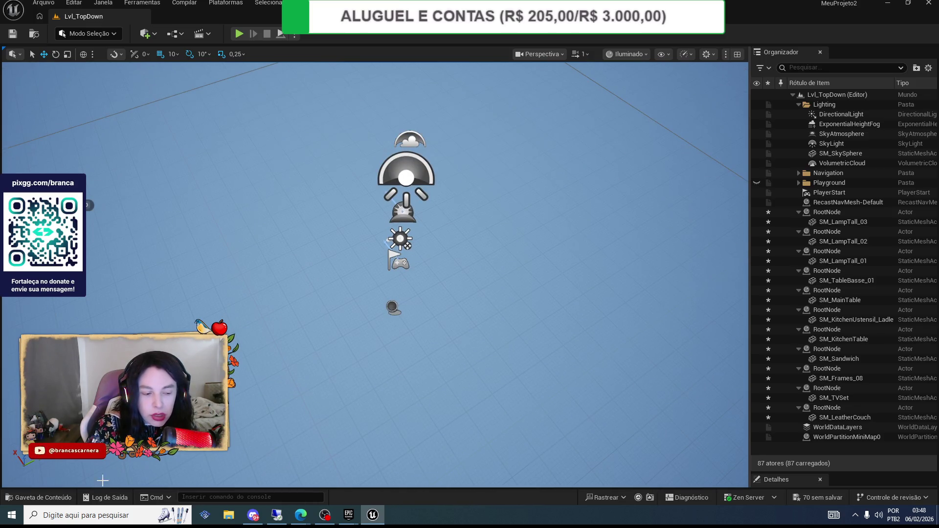
{"action": "left_click", "coordinate": [52, 500]}
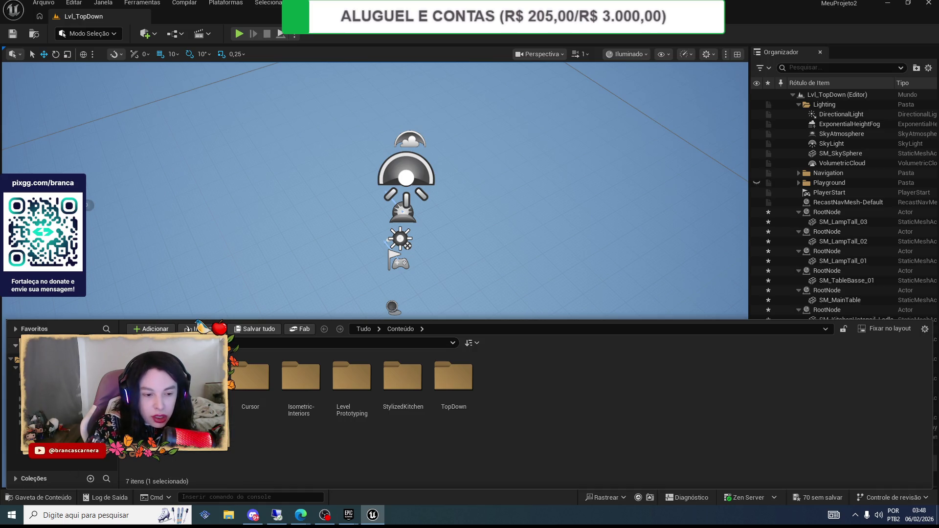
- Browse into Characters > Mannequins, then return to the Content folder
{"action": "double_click", "coordinate": [201, 376]}
{"action": "double_click", "coordinate": [201, 377]}
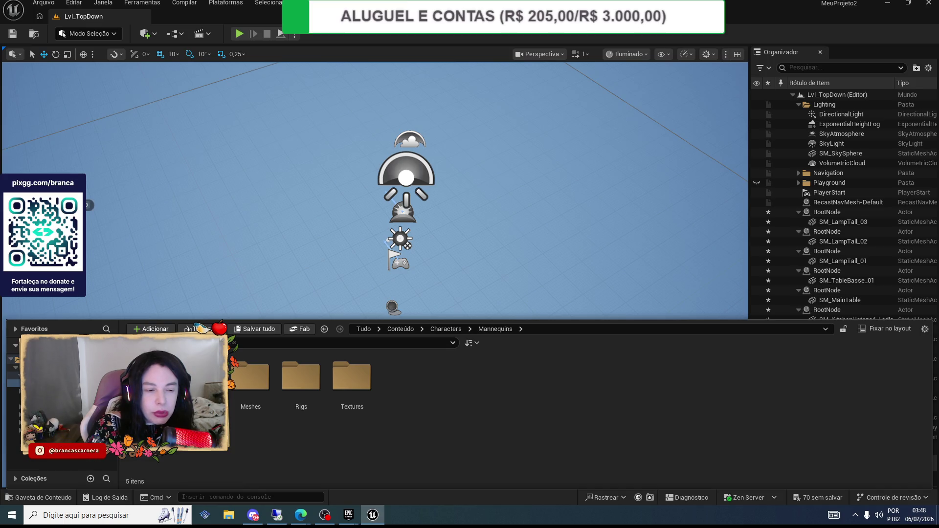
{"action": "left_click", "coordinate": [29, 367]}
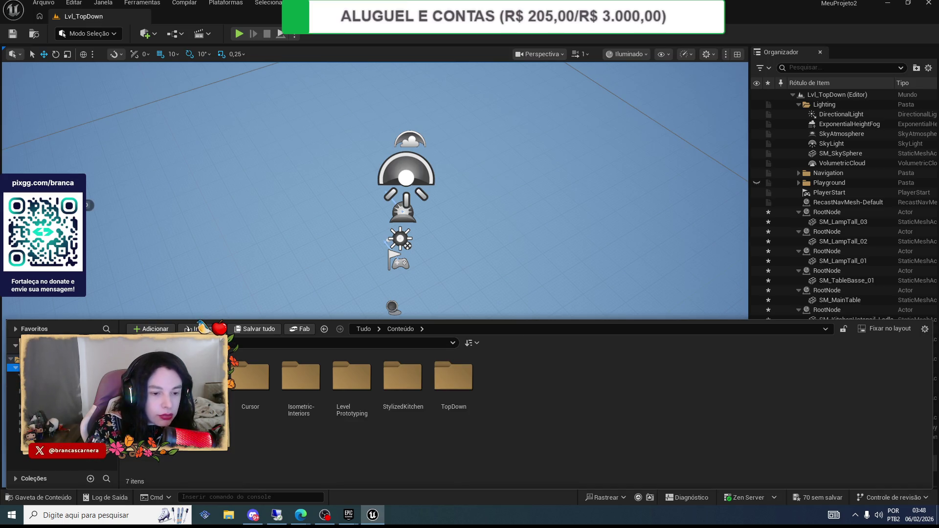
- Open StylizedKitchen > Meshes and scroll through the 224 kitchen meshes to the stove
{"action": "double_click", "coordinate": [408, 387]}
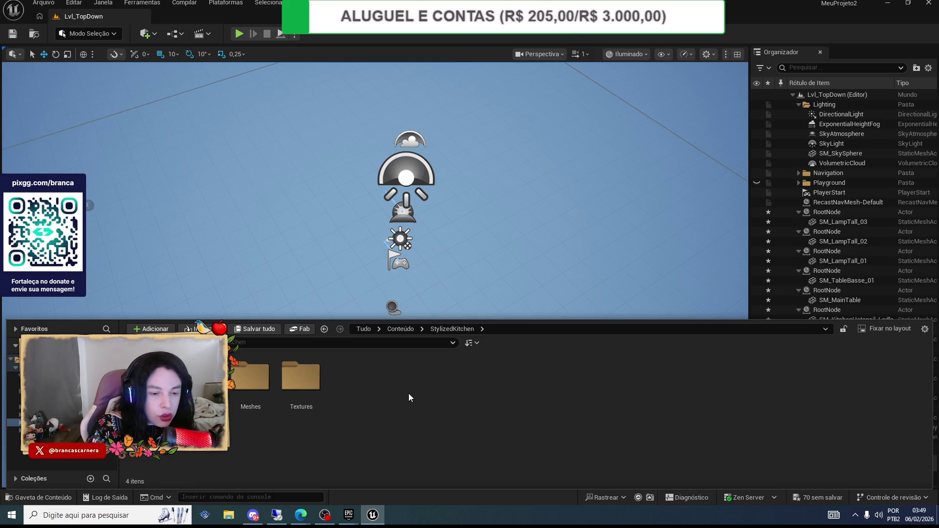
{"action": "left_click", "coordinate": [248, 384]}
{"action": "double_click", "coordinate": [248, 383]}
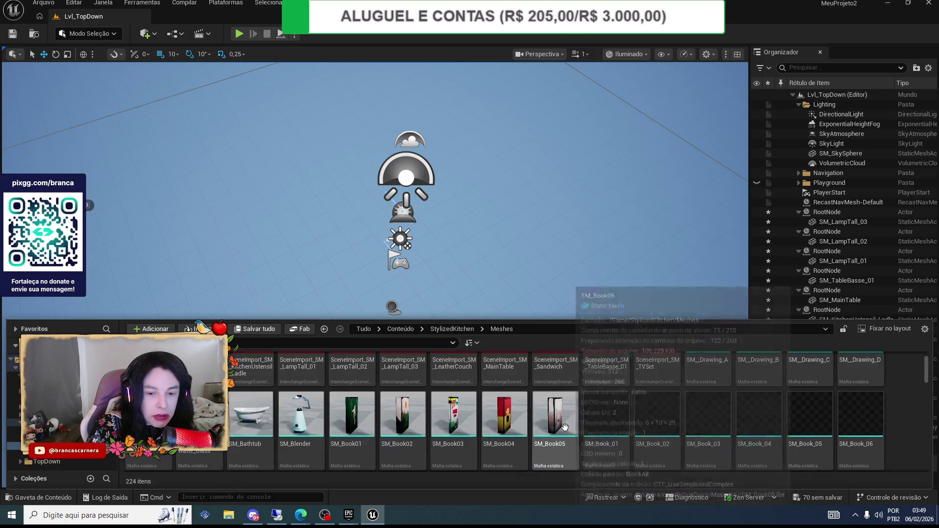
{"action": "scroll", "coordinate": [563, 406], "scroll_direction": "down", "scroll_amount": 5}
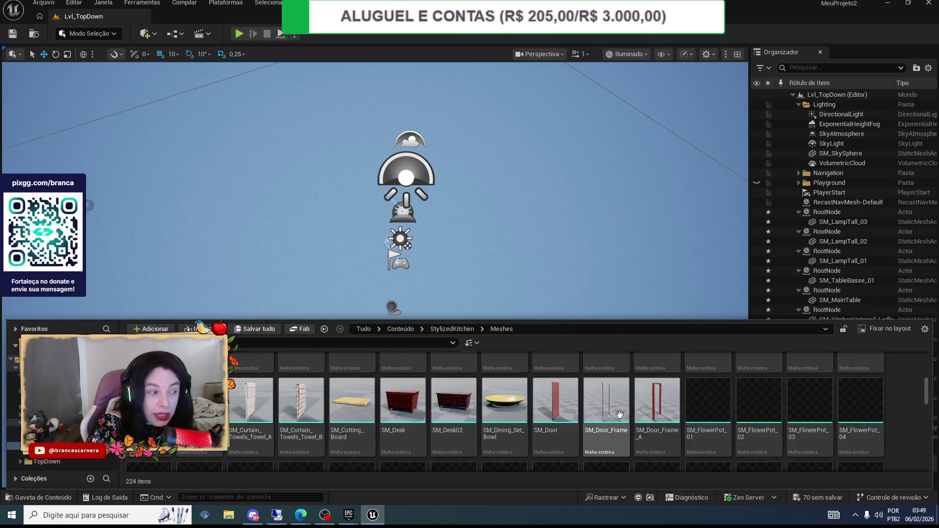
{"action": "scroll", "coordinate": [869, 407], "scroll_direction": "down", "scroll_amount": 5}
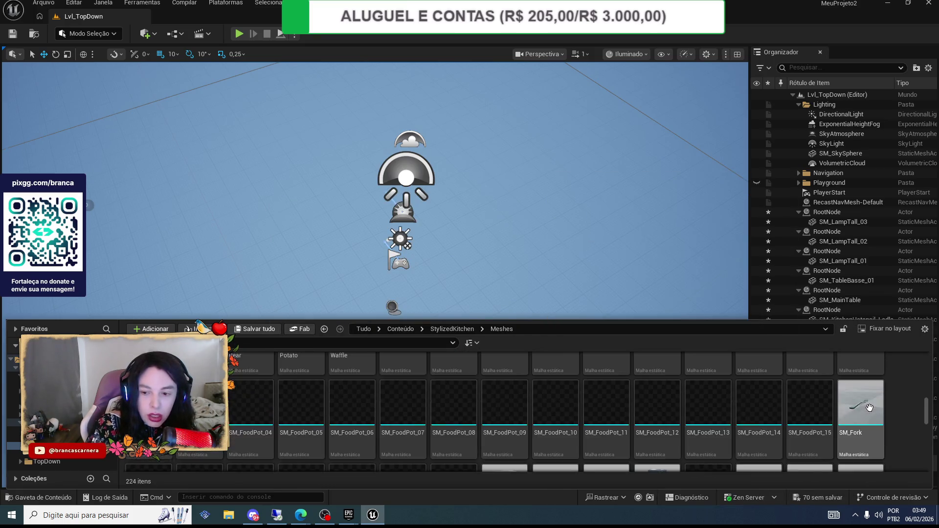
{"action": "scroll", "coordinate": [869, 407], "scroll_direction": "down", "scroll_amount": 5}
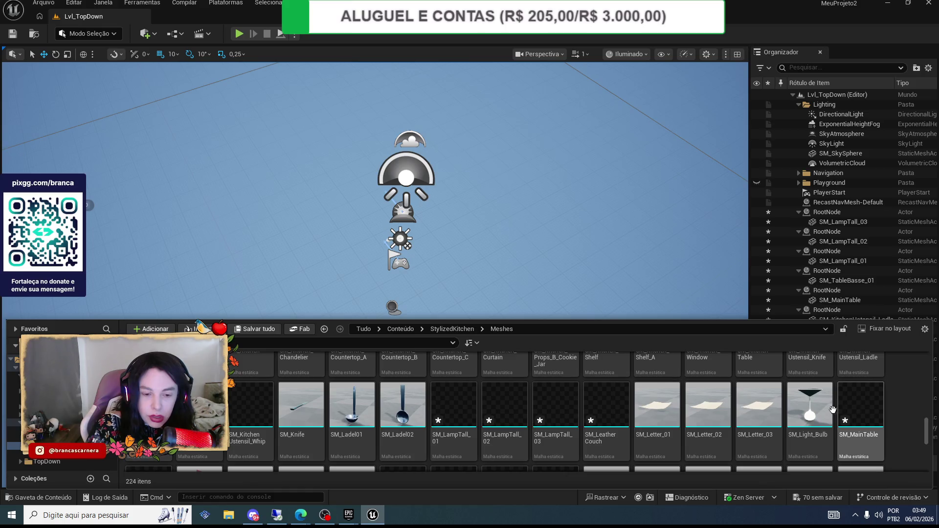
{"action": "scroll", "coordinate": [441, 427], "scroll_direction": "down", "scroll_amount": 5}
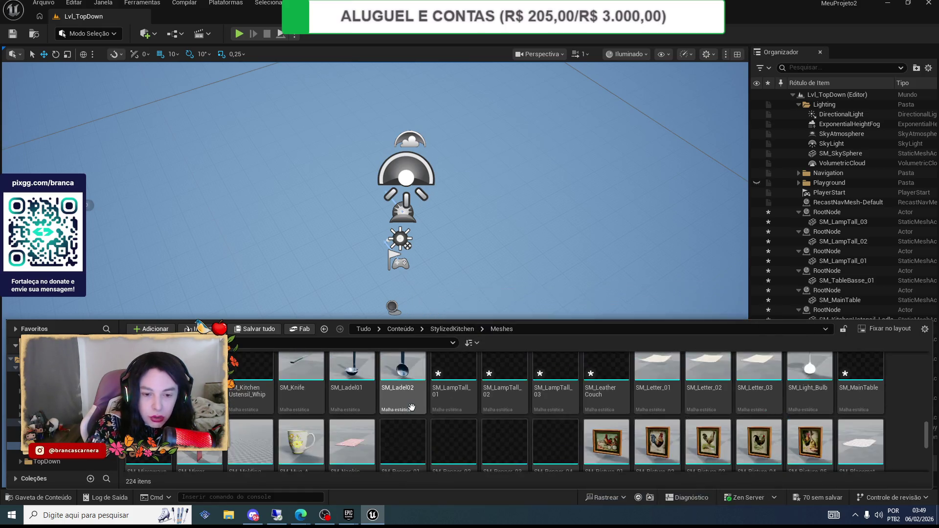
{"action": "scroll", "coordinate": [595, 401], "scroll_direction": "down", "scroll_amount": 5}
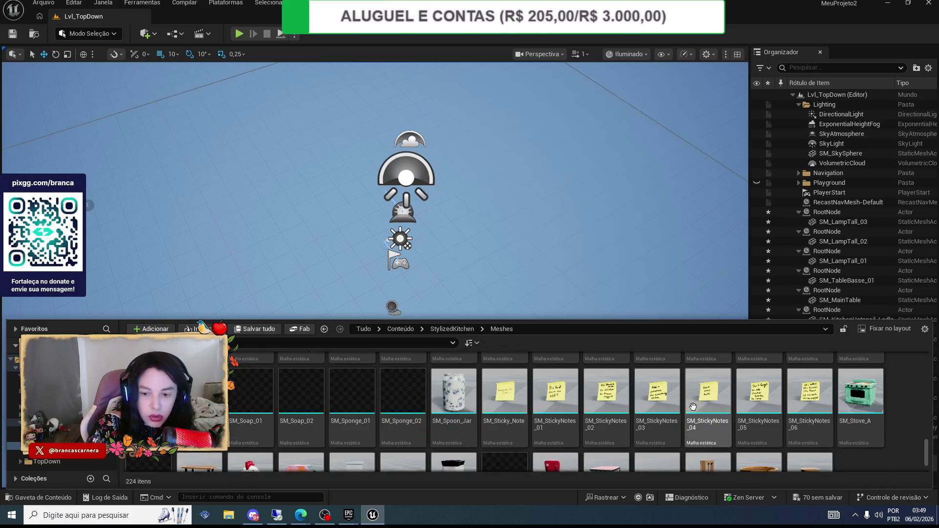
{"action": "scroll", "coordinate": [695, 412], "scroll_direction": "up", "scroll_amount": 2}
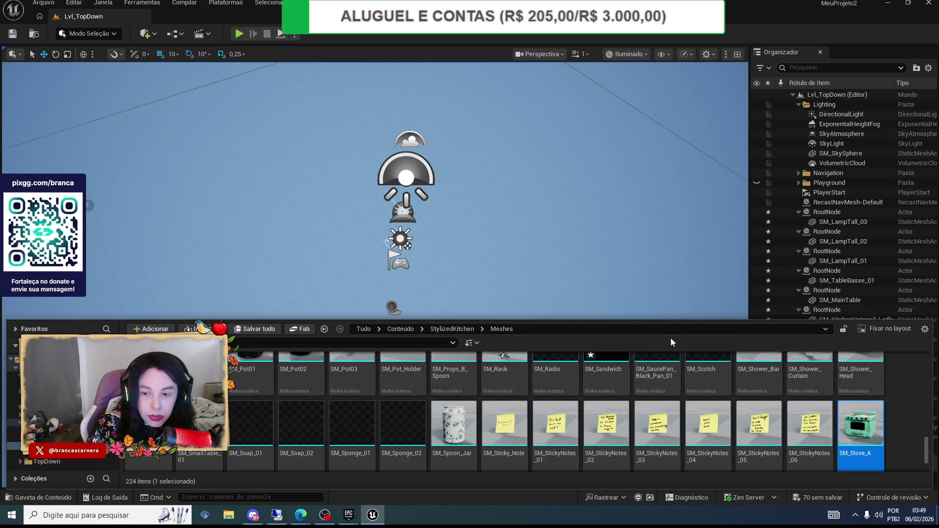
- Drag SM_Stove_A into the level and inspect it in the static mesh editor
{"action": "left_click_drag", "start_coordinate": [866, 417], "coordinate": [464, 226]}
{"action": "left_click_drag", "start_coordinate": [823, 456], "coordinate": [461, 273]}
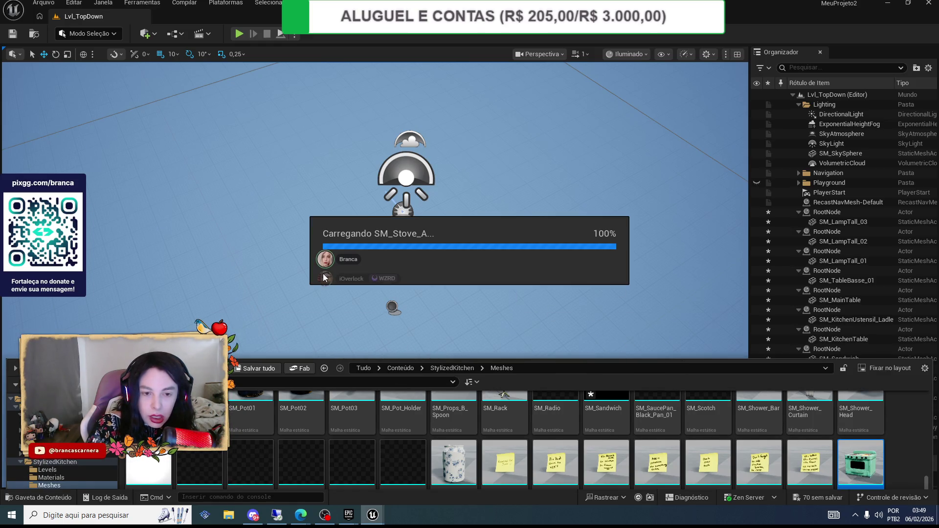
{"action": "double_click", "coordinate": [325, 272]}
{"action": "scroll", "coordinate": [344, 281], "scroll_direction": "up", "scroll_amount": 5}
{"action": "scroll", "coordinate": [343, 281], "scroll_direction": "down", "scroll_amount": 5}
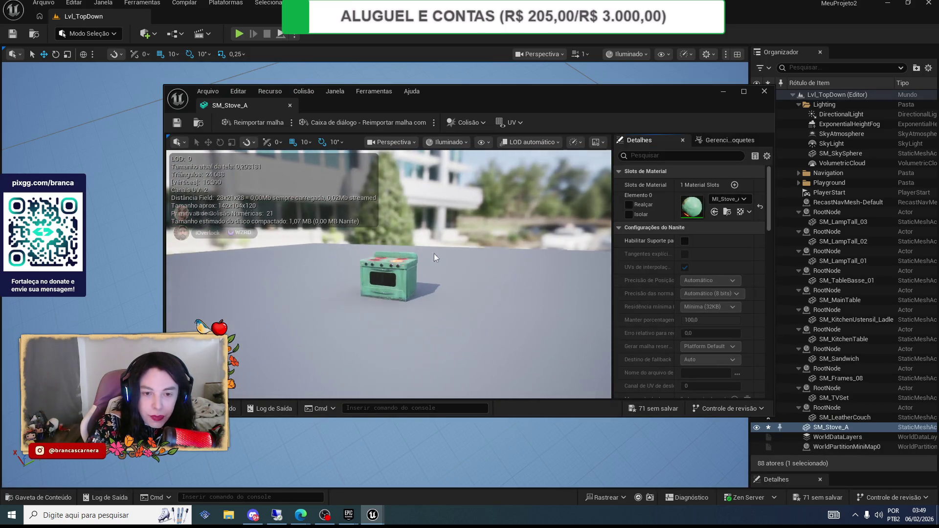
{"action": "scroll", "coordinate": [433, 253], "scroll_direction": "up", "scroll_amount": 1}
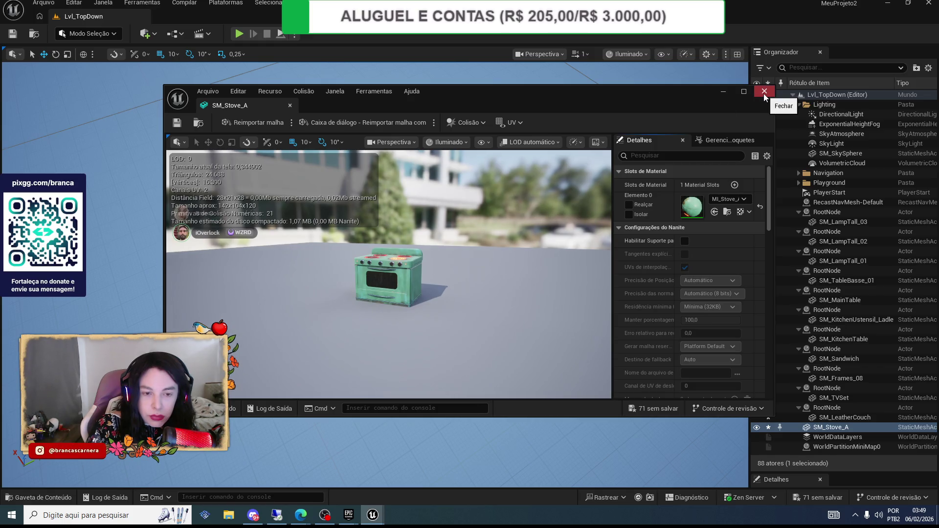
{"action": "scroll", "coordinate": [444, 214], "scroll_direction": "up", "scroll_amount": 4}
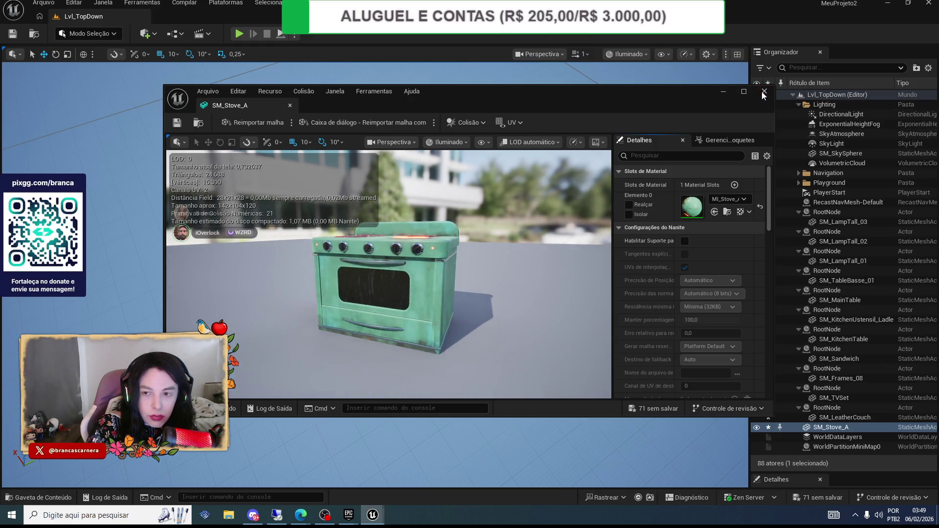
{"action": "left_click", "coordinate": [764, 92]}
- Move and rotate the stove, stretch it taller along Z, then undo the stretch
{"action": "mouse_move", "coordinate": [456, 211]}
{"action": "left_mouse_down"}
{"action": "mouse_move", "coordinate": [497, 228]}
{"action": "mouse_move", "coordinate": [248, 284]}
{"action": "mouse_move", "coordinate": [221, 278]}
{"action": "mouse_move", "coordinate": [300, 386]}
{"action": "mouse_move", "coordinate": [303, 421]}
{"action": "mouse_move", "coordinate": [279, 371]}
{"action": "left_mouse_up"}
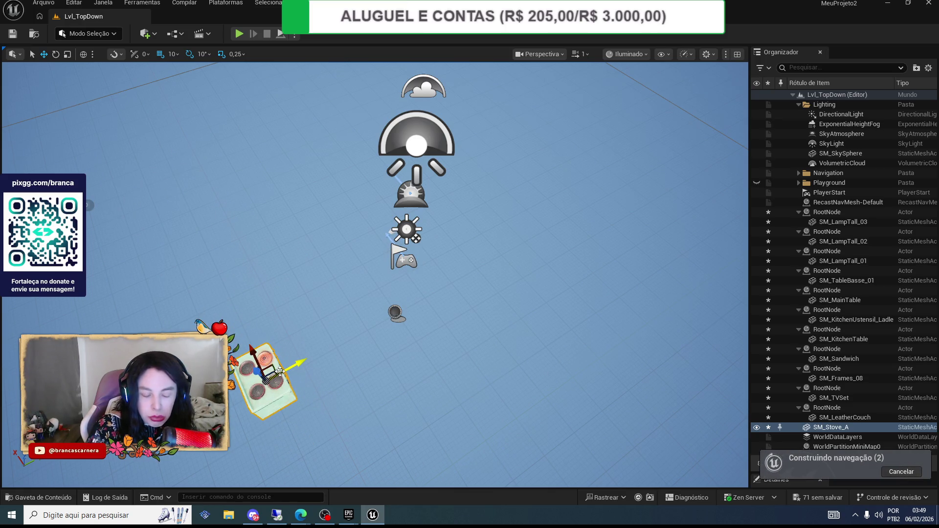
{"action": "key", "text": "e"}
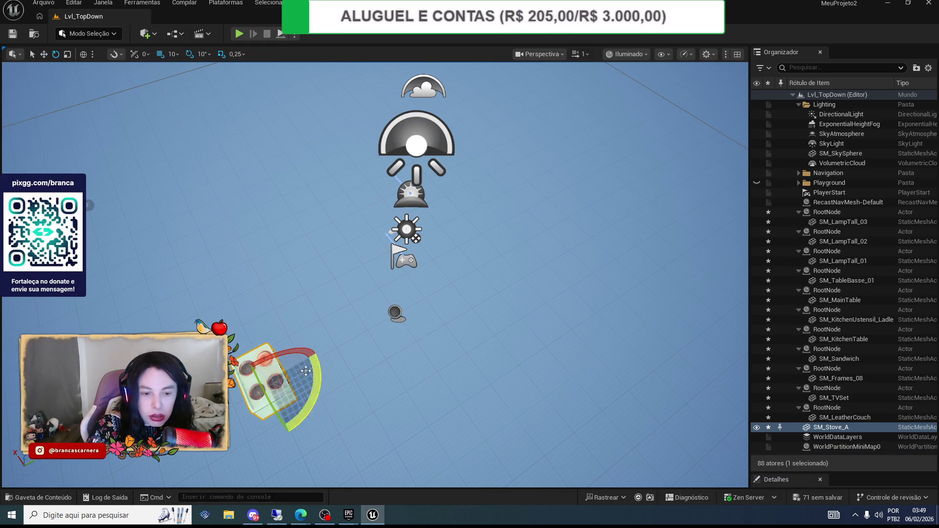
{"action": "mouse_move", "coordinate": [305, 370]}
{"action": "left_mouse_down"}
{"action": "mouse_move", "coordinate": [308, 338]}
{"action": "mouse_move", "coordinate": [342, 366]}
{"action": "left_mouse_up"}
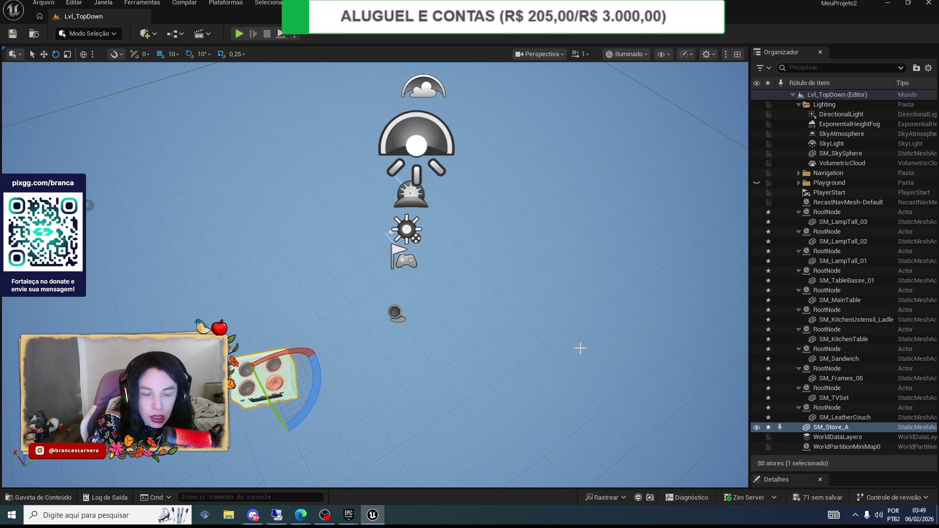
{"action": "mouse_move", "coordinate": [578, 365]}
{"action": "left_mouse_down"}
{"action": "mouse_move", "coordinate": [538, 303]}
{"action": "mouse_move", "coordinate": [577, 318]}
{"action": "mouse_move", "coordinate": [548, 293]}
{"action": "mouse_move", "coordinate": [558, 313]}
{"action": "left_mouse_up"}
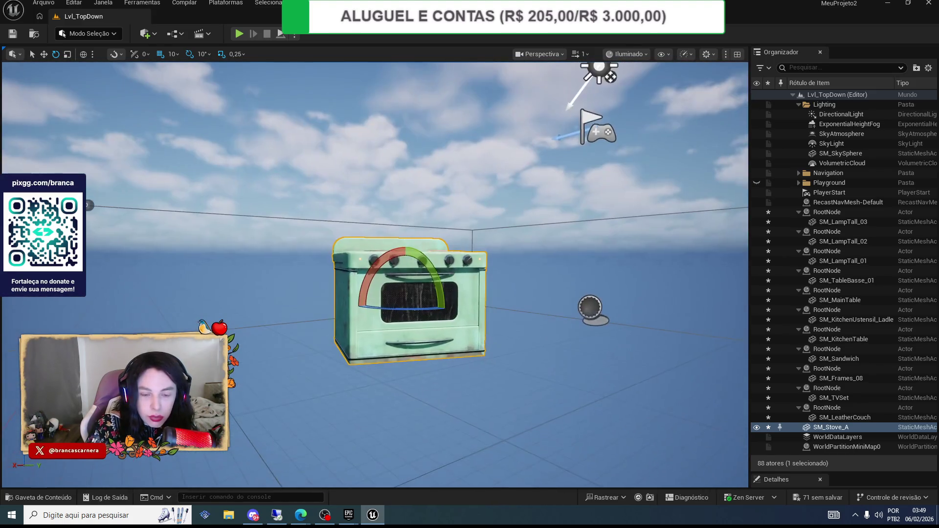
{"action": "key", "text": "r"}
{"action": "mouse_move", "coordinate": [407, 270]}
{"action": "left_mouse_down"}
{"action": "mouse_move", "coordinate": [407, 291]}
{"action": "mouse_move", "coordinate": [408, 230]}
{"action": "mouse_move", "coordinate": [407, 293]}
{"action": "mouse_move", "coordinate": [407, 252]}
{"action": "mouse_move", "coordinate": [408, 267]}
{"action": "left_mouse_up"}
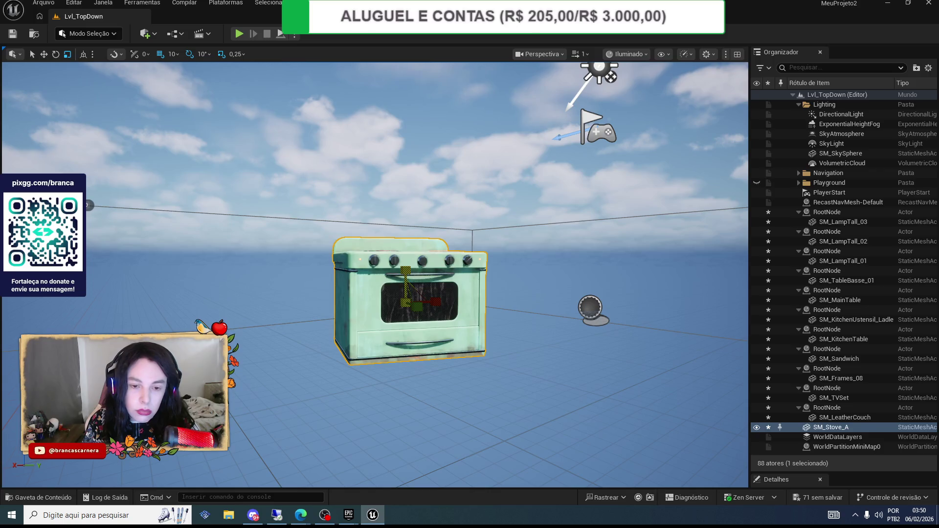
{"action": "left_click_drag", "start_coordinate": [405, 270], "coordinate": [405, 259]}
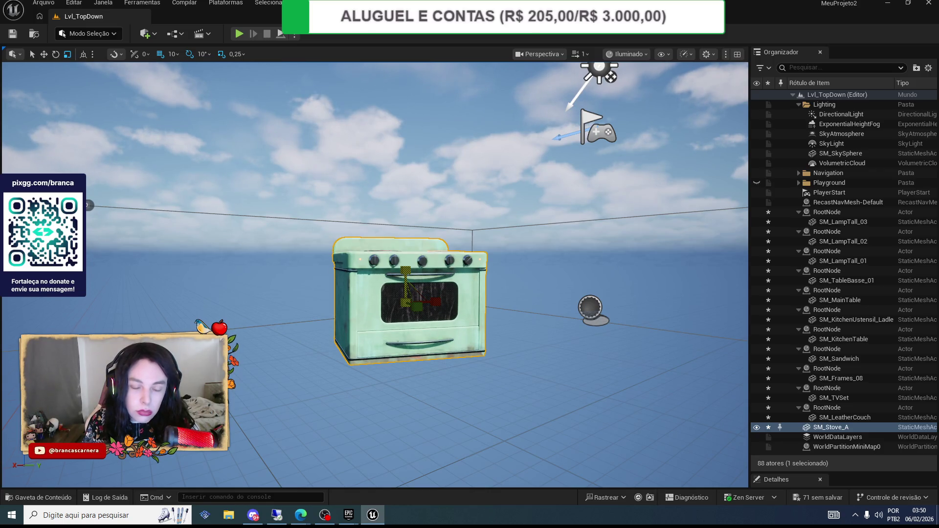
{"action": "key", "text": "ctrl+z"}
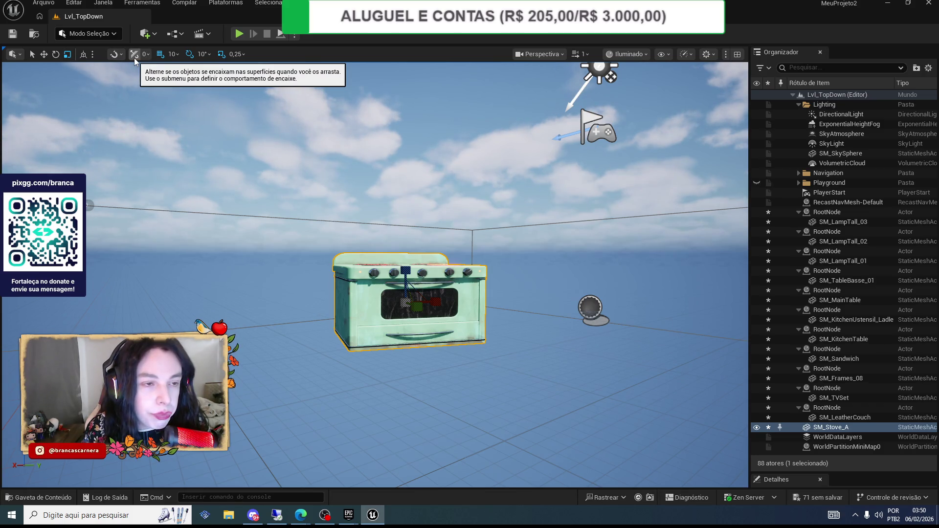
- Check the snapping settings, frame the stove with F, and lower it along Z
{"action": "left_click", "coordinate": [114, 54]}
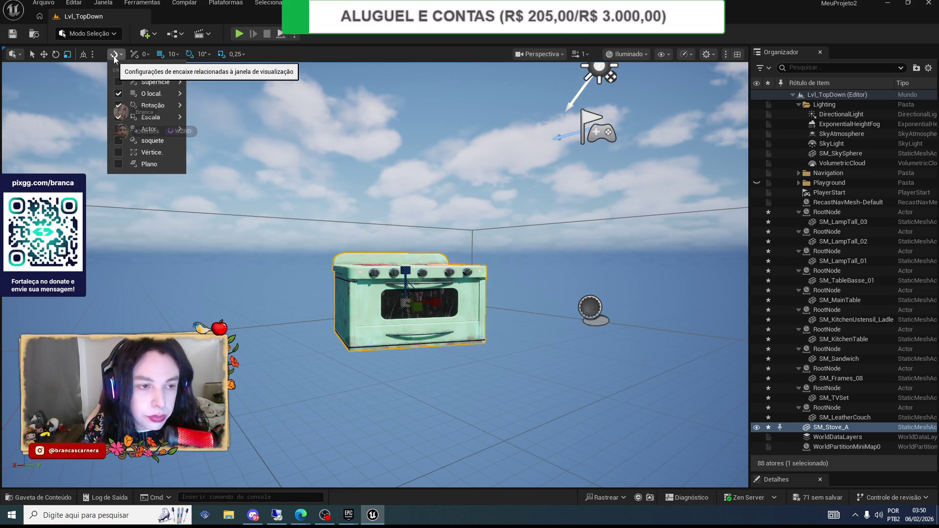
{"action": "left_click", "coordinate": [125, 59]}
{"action": "scroll", "coordinate": [388, 283], "scroll_direction": "down", "scroll_amount": 3}
{"action": "scroll", "coordinate": [387, 283], "scroll_direction": "up", "scroll_amount": 3}
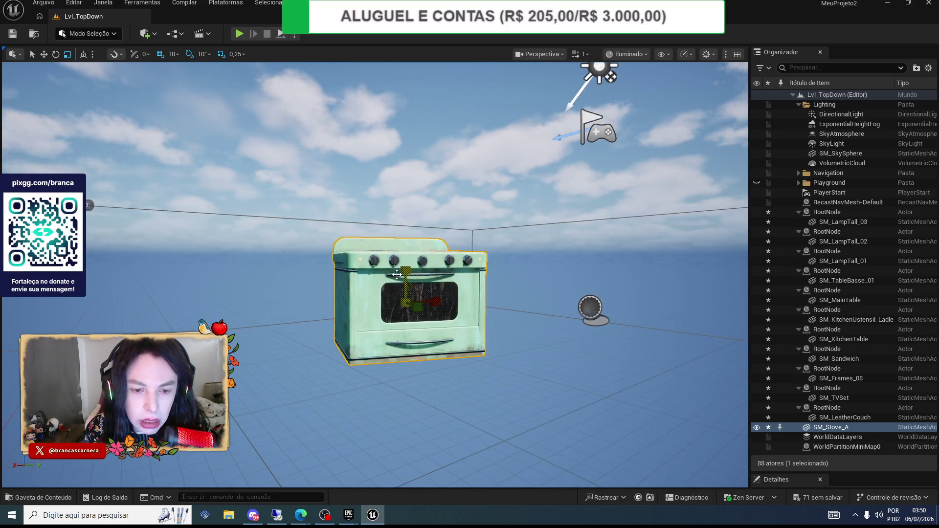
{"action": "mouse_move", "coordinate": [397, 274]}
{"action": "left_mouse_down"}
{"action": "mouse_move", "coordinate": [393, 286]}
{"action": "mouse_move", "coordinate": [398, 252]}
{"action": "left_mouse_up"}
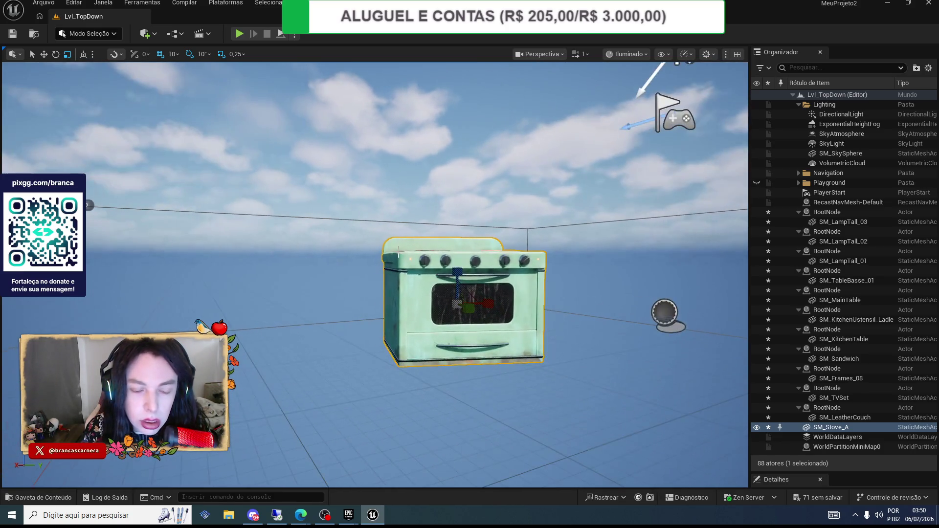
{"action": "key", "text": "f"}
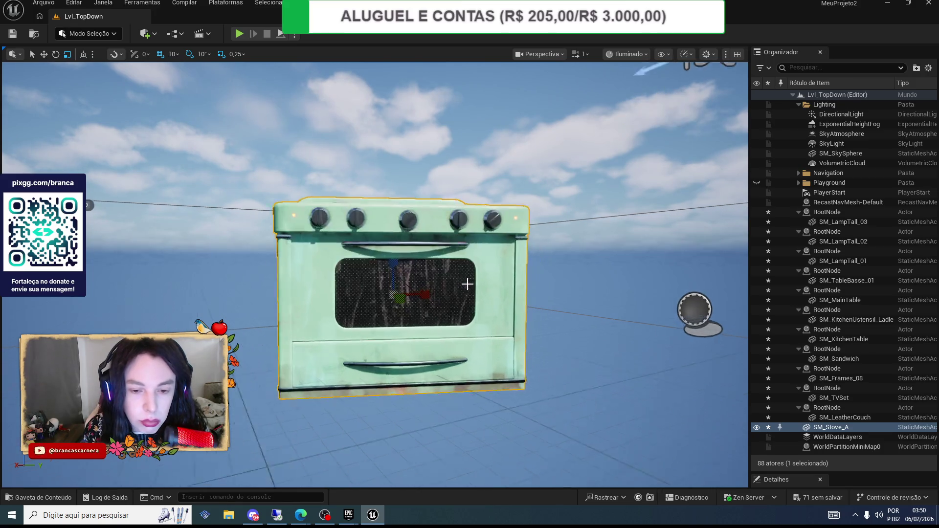
{"action": "scroll", "coordinate": [391, 275], "scroll_direction": "down", "scroll_amount": 4}
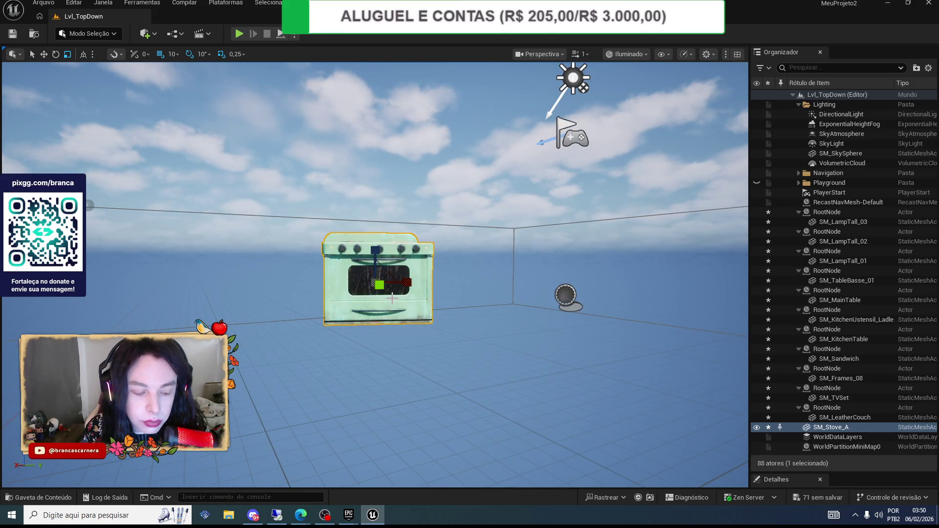
{"action": "key", "text": "e"}
{"action": "key", "text": "w"}
{"action": "mouse_move", "coordinate": [370, 257]}
{"action": "left_mouse_down"}
{"action": "mouse_move", "coordinate": [392, 375]}
{"action": "mouse_move", "coordinate": [398, 357]}
{"action": "left_mouse_up"}
- Scale the stove narrower, then navigate the view around it
{"action": "key", "text": "r"}
{"action": "mouse_move", "coordinate": [391, 389]}
{"action": "left_mouse_down"}
{"action": "mouse_move", "coordinate": [416, 390]}
{"action": "mouse_move", "coordinate": [376, 389]}
{"action": "left_mouse_up"}
{"action": "left_click", "coordinate": [566, 296]}
{"action": "scroll", "coordinate": [496, 333], "scroll_direction": "down", "scroll_amount": 3}
{"action": "scroll", "coordinate": [496, 333], "scroll_direction": "down", "scroll_amount": 2}
{"action": "scroll", "coordinate": [303, 408], "scroll_direction": "up", "scroll_amount": 2}
{"action": "scroll", "coordinate": [377, 398], "scroll_direction": "down", "scroll_amount": 2}
{"action": "left_click_drag", "start_coordinate": [377, 398], "coordinate": [343, 372]}
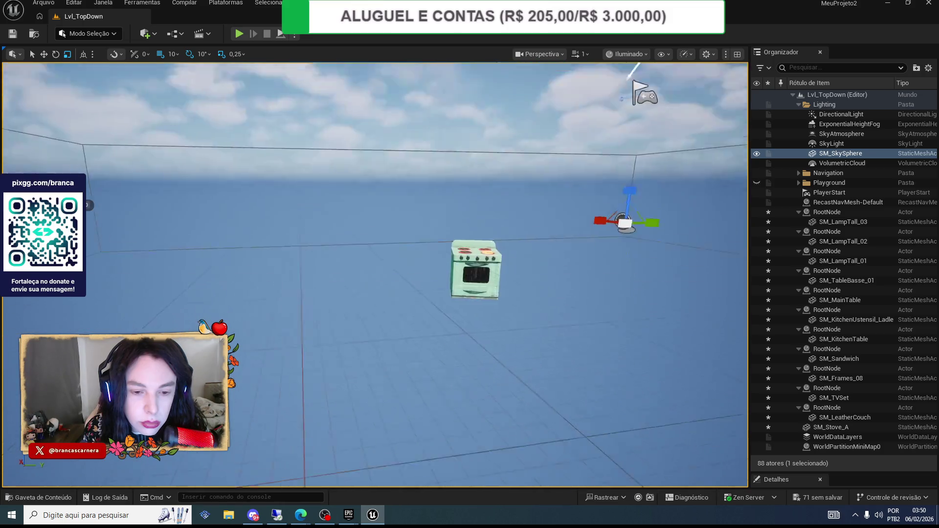
{"action": "scroll", "coordinate": [391, 269], "scroll_direction": "up", "scroll_amount": 4}
{"action": "scroll", "coordinate": [391, 269], "scroll_direction": "down", "scroll_amount": 2}
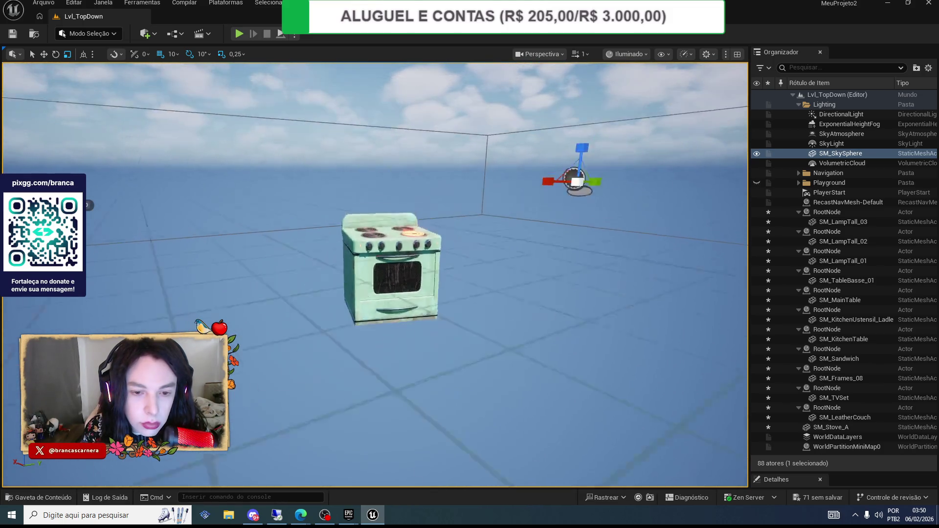
{"action": "scroll", "coordinate": [520, 371], "scroll_direction": "down", "scroll_amount": 2}
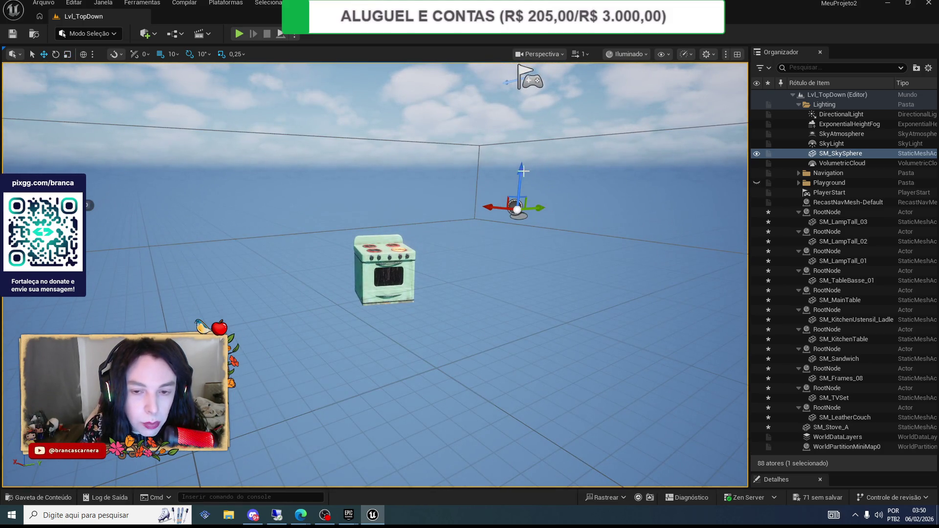
- Reselect the stove, raise it along Z, and rotate it to 80 degrees around Z
{"action": "left_click", "coordinate": [399, 266]}
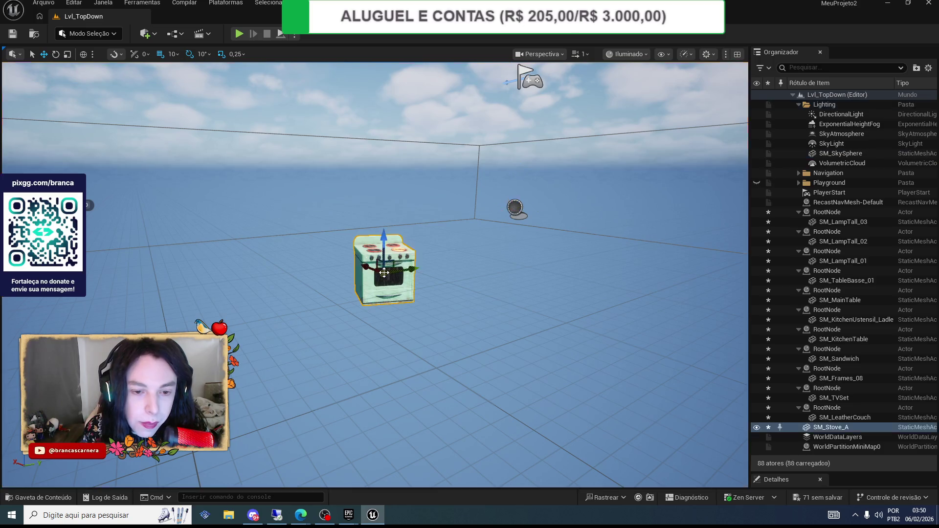
{"action": "mouse_move", "coordinate": [389, 239]}
{"action": "left_mouse_down"}
{"action": "mouse_move", "coordinate": [390, 176]}
{"action": "mouse_move", "coordinate": [391, 197]}
{"action": "left_mouse_up"}
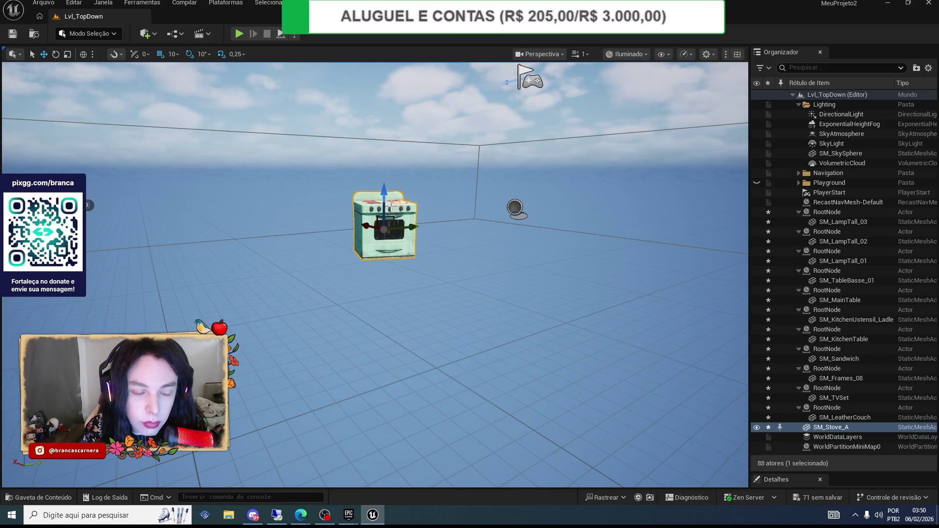
{"action": "key", "text": "r"}
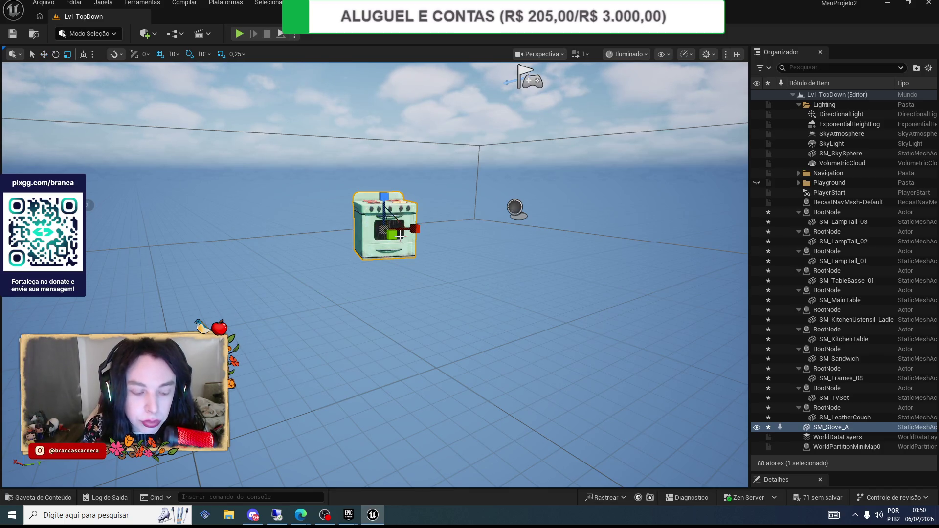
{"action": "key", "text": "e"}
{"action": "mouse_move", "coordinate": [400, 235]}
{"action": "left_mouse_down"}
{"action": "mouse_move", "coordinate": [421, 236]}
{"action": "mouse_move", "coordinate": [204, 271]}
{"action": "left_mouse_up"}
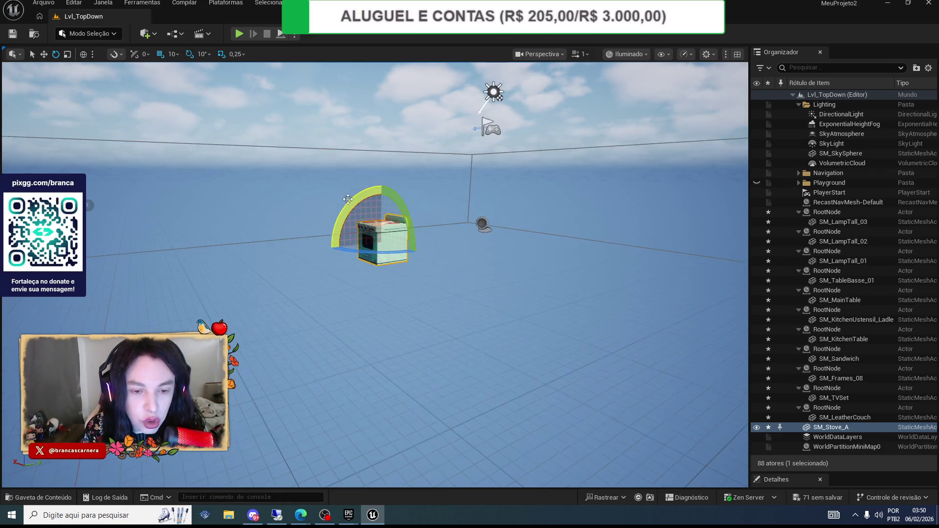
{"action": "key", "text": "ctrl+space"}
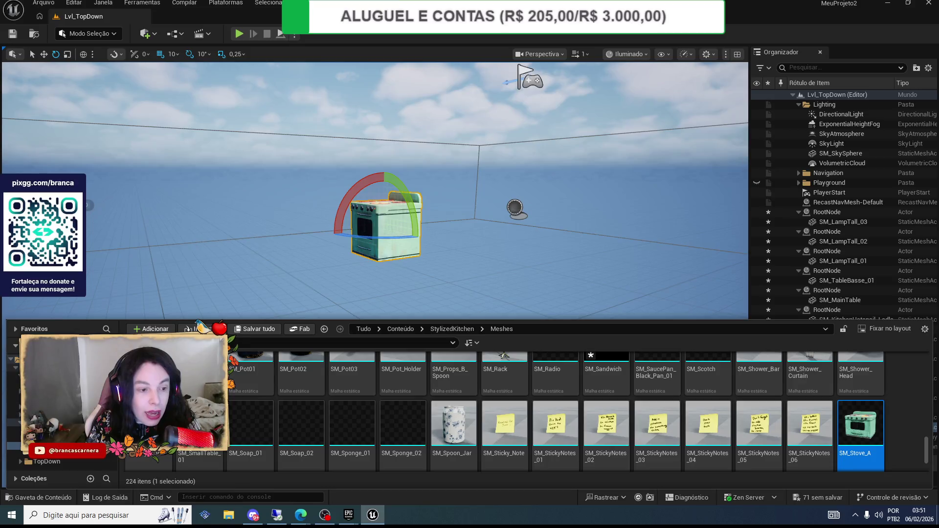
- Browse Mannequins > Meshes, then go back up and reopen the Mannequins folder
{"action": "double_click", "coordinate": [235, 376]}
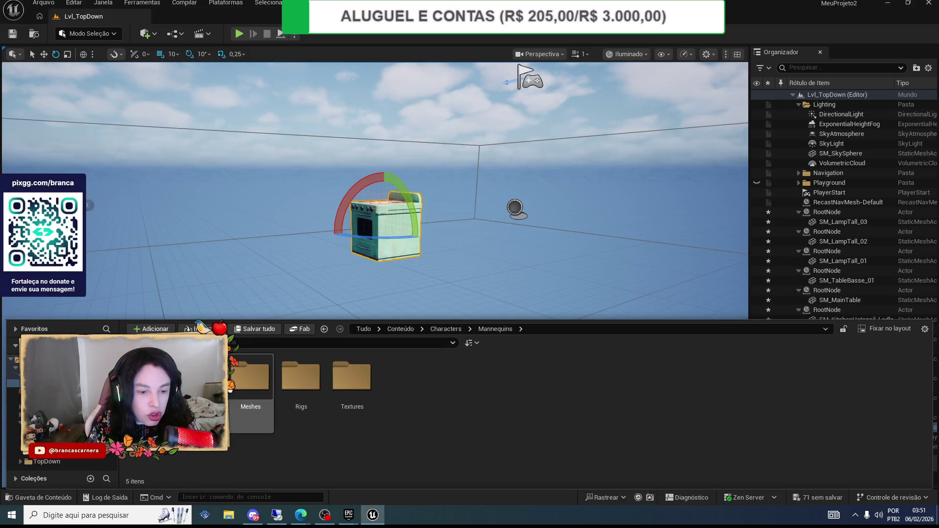
{"action": "double_click", "coordinate": [230, 390]}
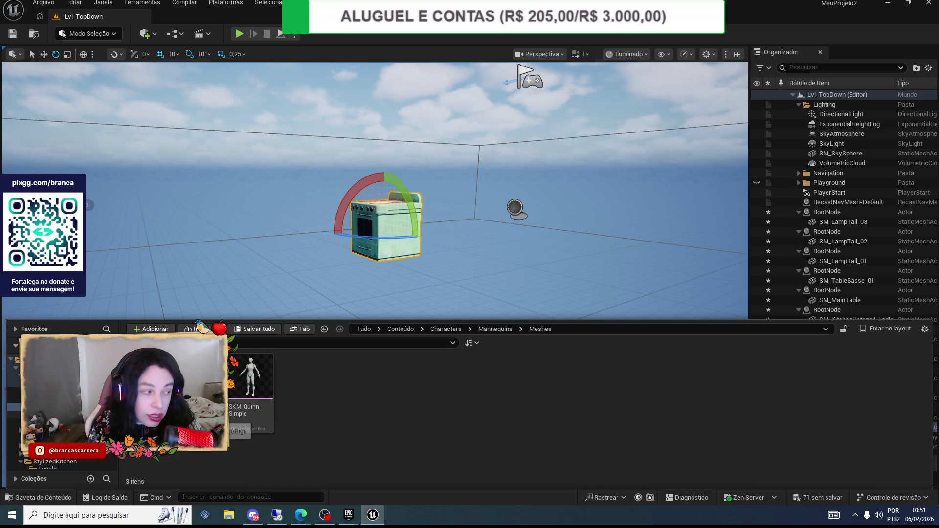
{"action": "left_click", "coordinate": [49, 383]}
{"action": "left_click", "coordinate": [49, 376]}
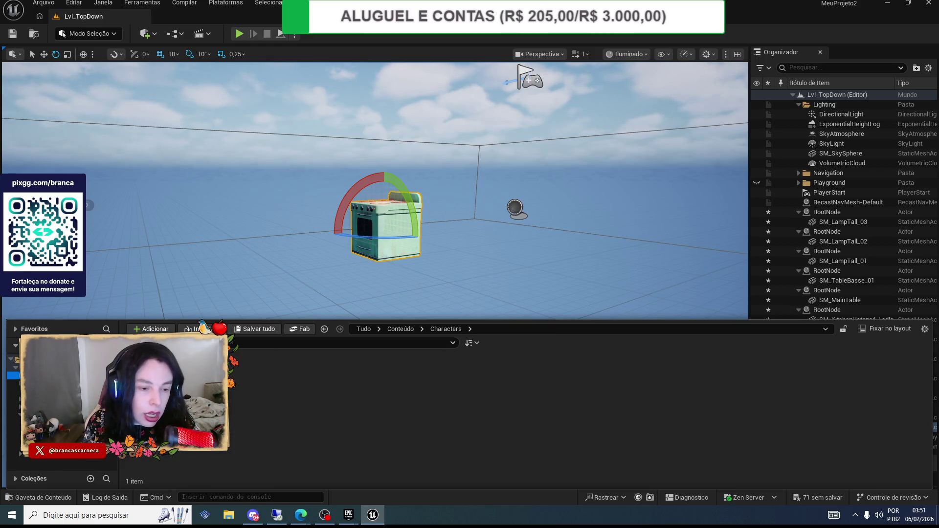
{"action": "double_click", "coordinate": [240, 375]}
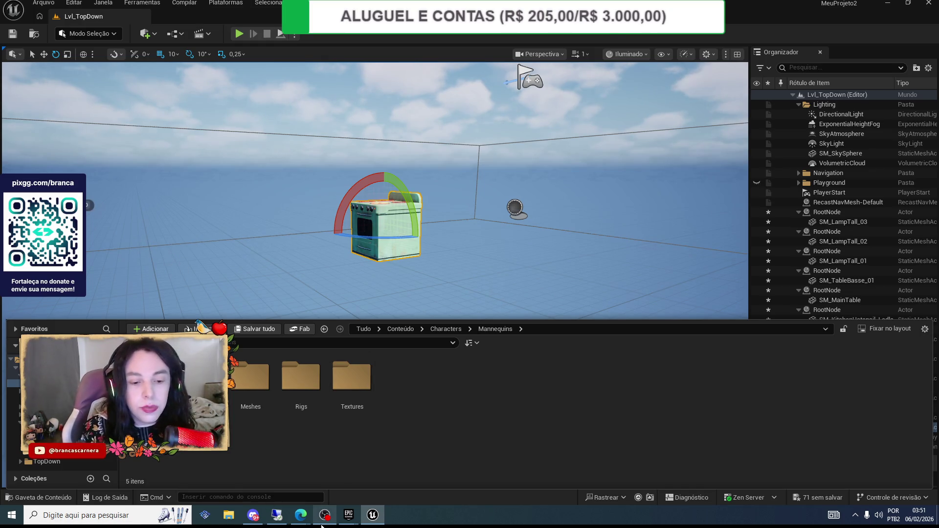
{"action": "left_click", "coordinate": [334, 515]}
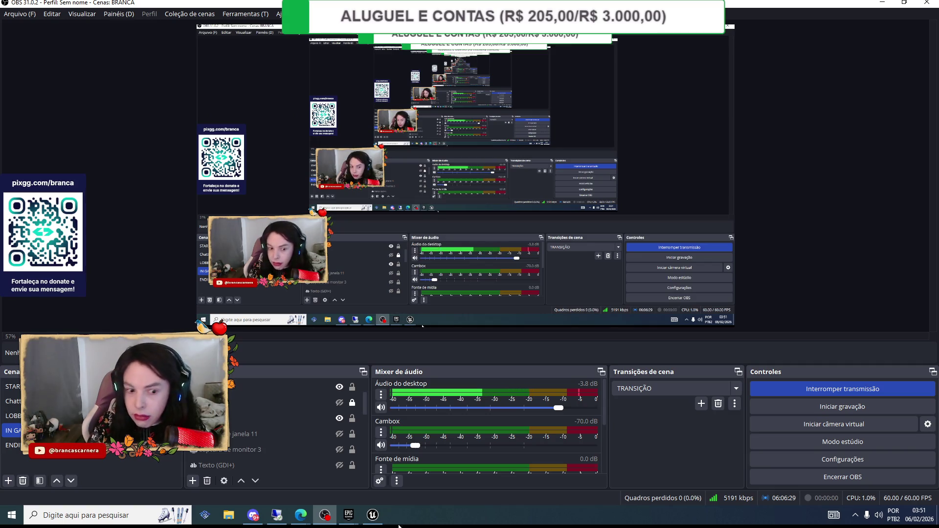
{"action": "left_click", "coordinate": [338, 420]}
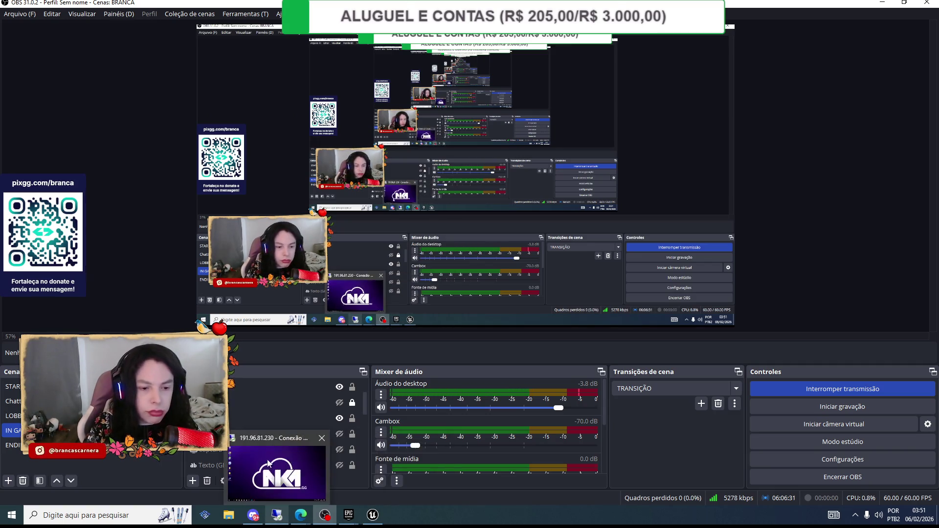
{"action": "left_click", "coordinate": [338, 418]}
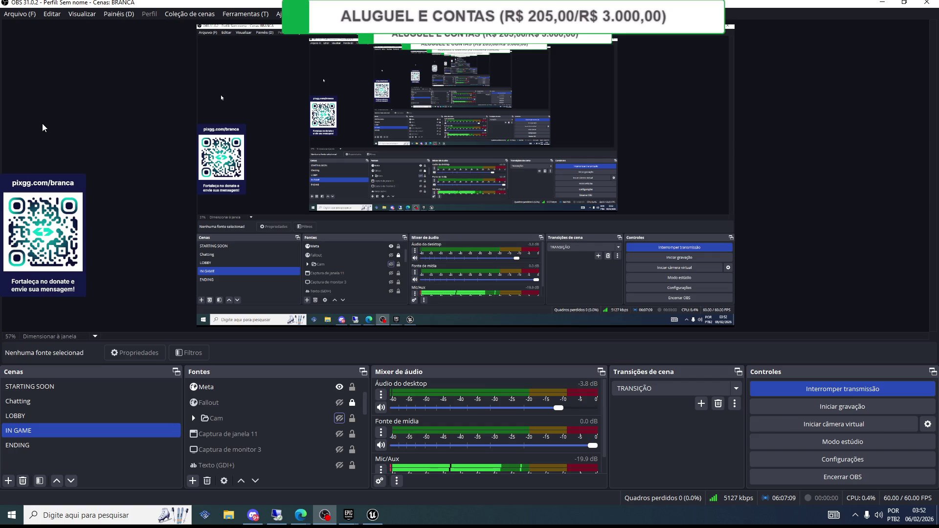
{"action": "left_click", "coordinate": [339, 418]}
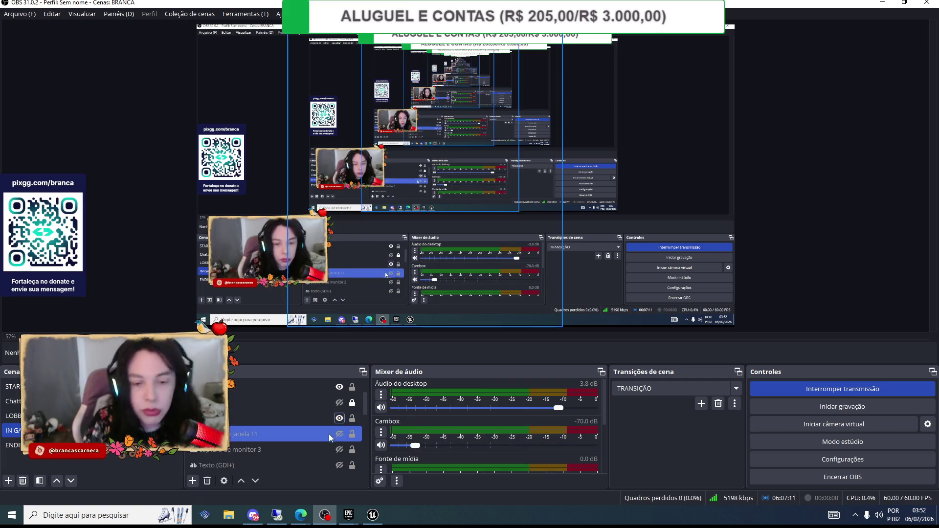
{"action": "left_click", "coordinate": [322, 450]}
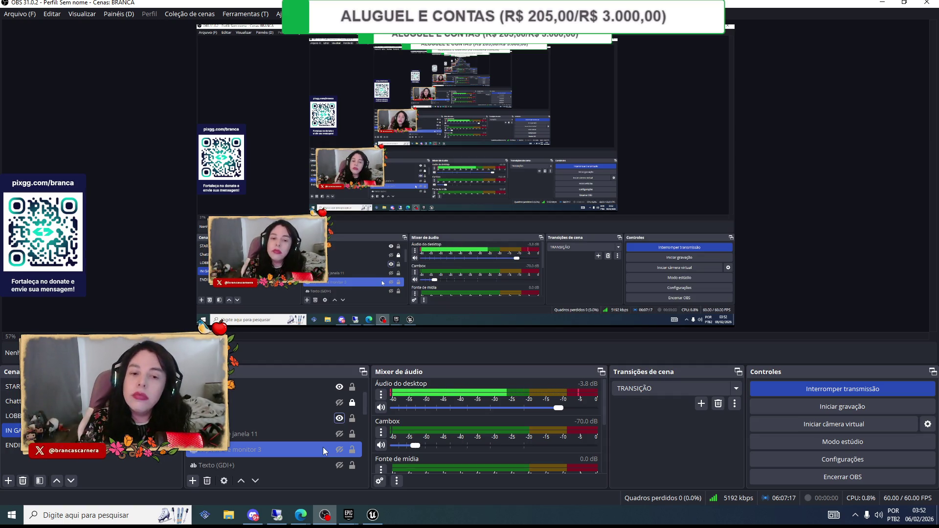
{"action": "mouse_move", "coordinate": [373, 515]}
{"action": "left_click", "coordinate": [372, 487]}
{"action": "left_click_drag", "start_coordinate": [429, 178], "coordinate": [433, 177]}
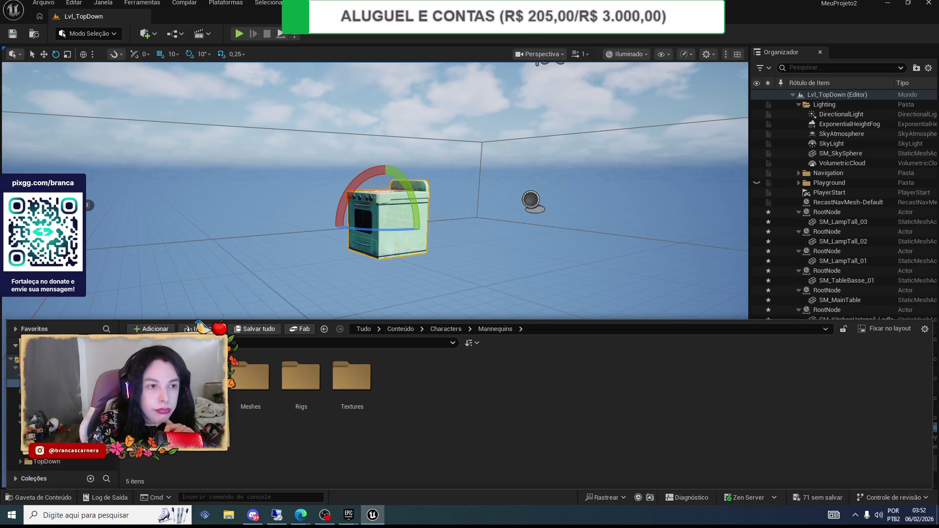
- Open Stylized_Interior from StylizedKitchen > Levels, choosing Não salvar to discard current level changes
{"action": "left_click", "coordinate": [14, 430]}
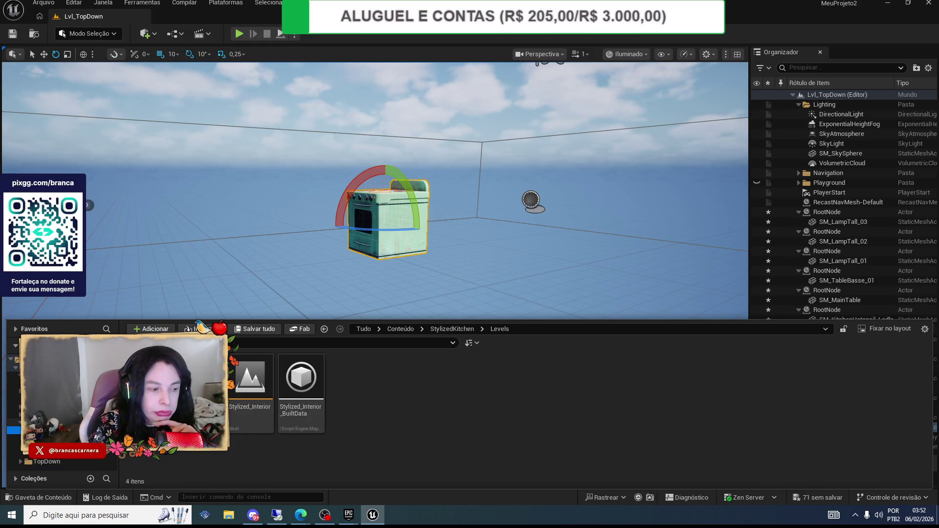
{"action": "double_click", "coordinate": [250, 392]}
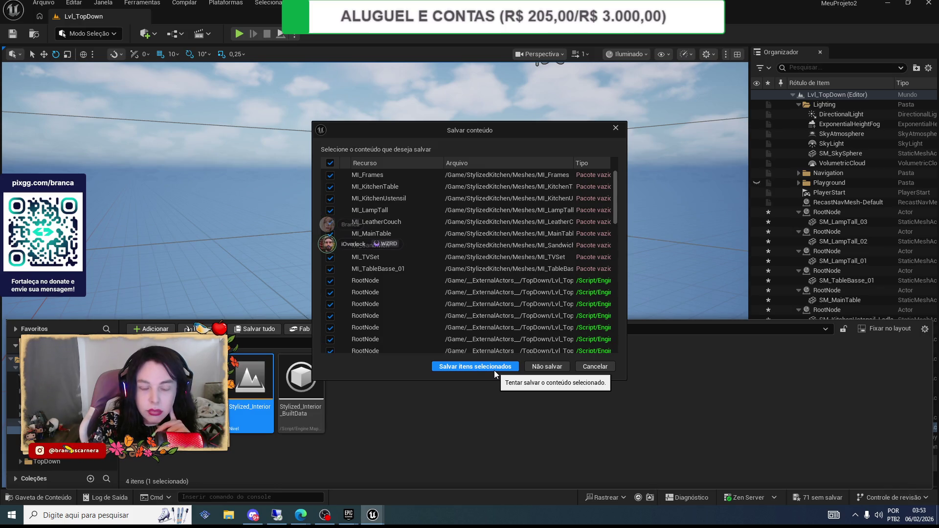
{"action": "left_click", "coordinate": [586, 367]}
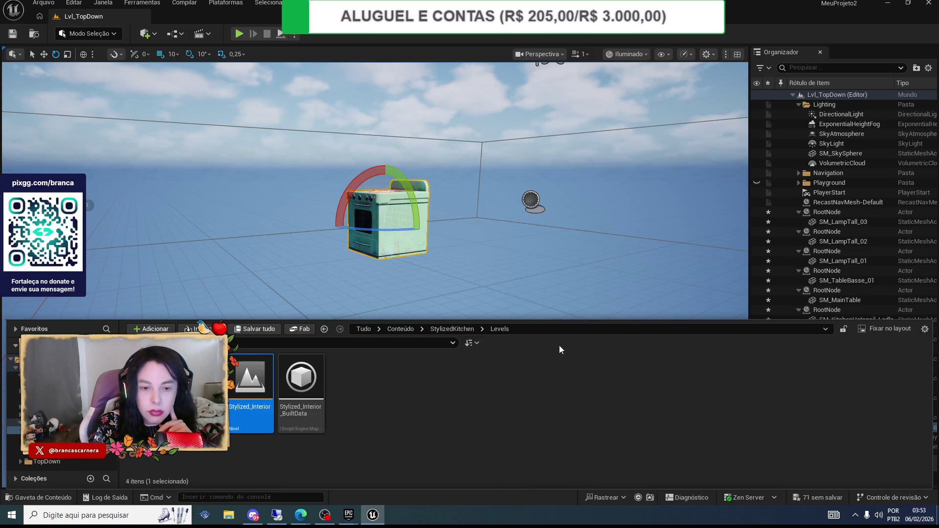
{"action": "scroll", "coordinate": [246, 165], "scroll_direction": "up", "scroll_amount": 3}
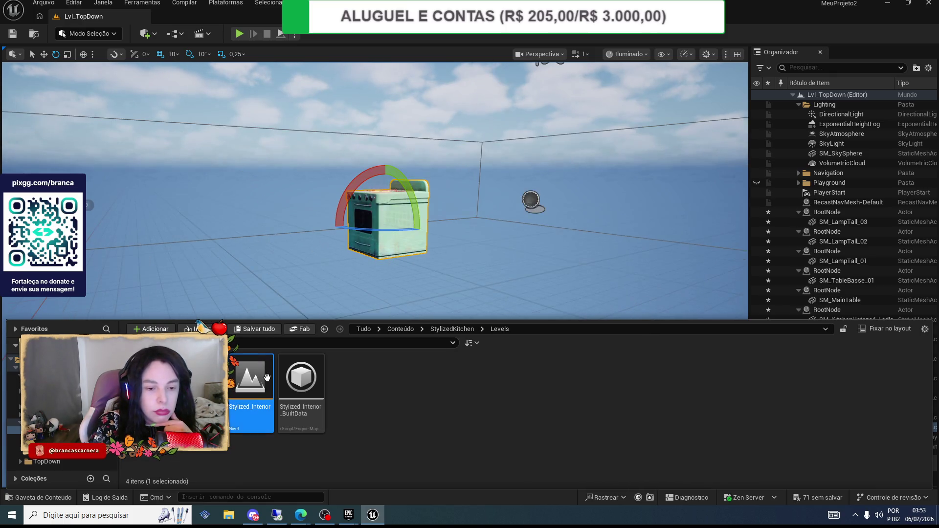
{"action": "key", "text": "ctrl+shift+s"}
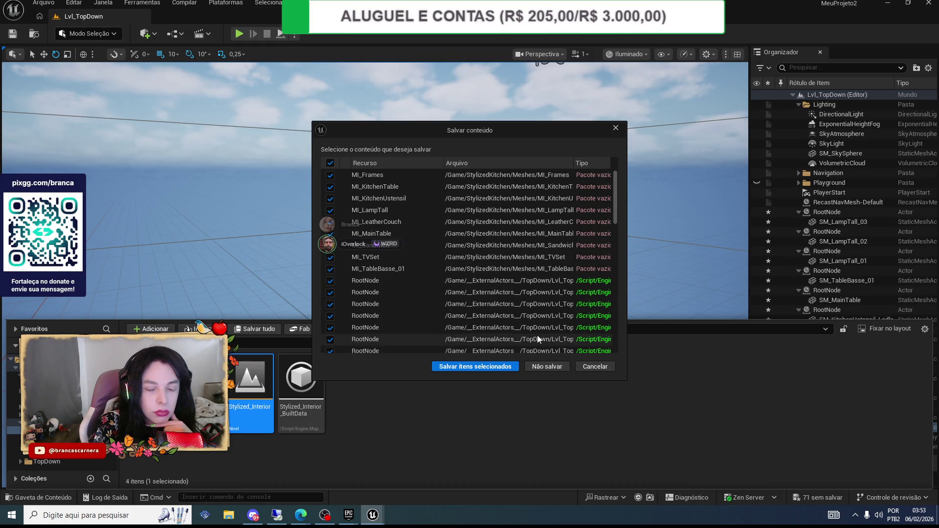
{"action": "left_click", "coordinate": [547, 367]}
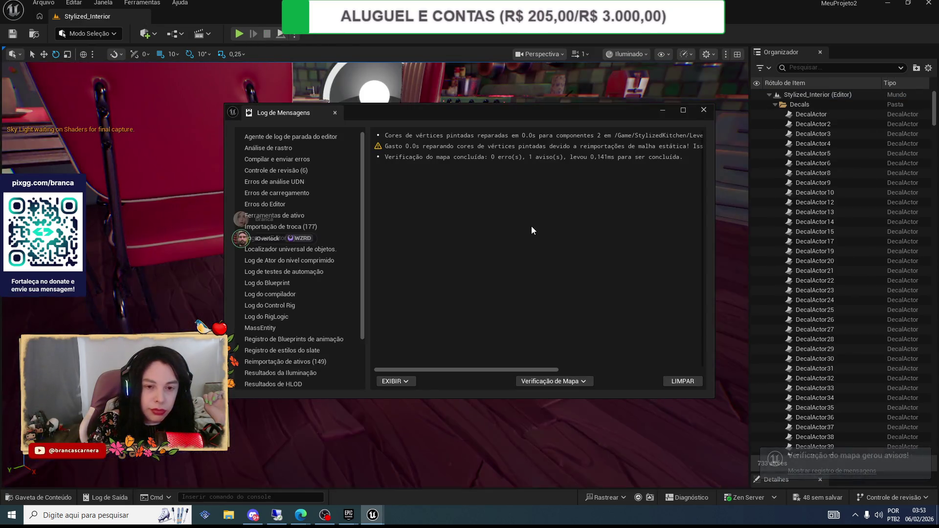
- Close the Log de Mensagens window and orbit over the kitchen, dining area and adjacent room
{"action": "left_click", "coordinate": [704, 110]}
{"action": "mouse_move", "coordinate": [662, 110]}
{"action": "left_mouse_down"}
{"action": "mouse_move", "coordinate": [429, 174]}
{"action": "mouse_move", "coordinate": [453, 170]}
{"action": "left_mouse_up"}
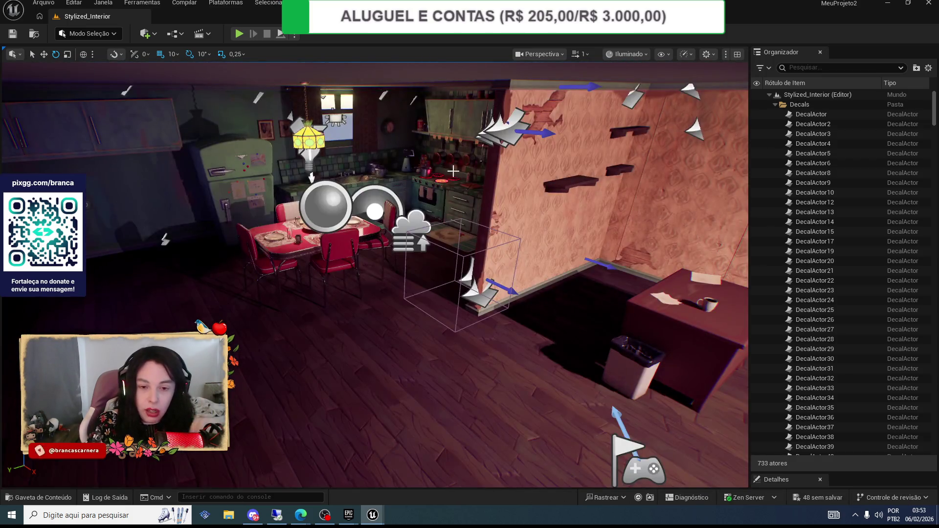
{"action": "mouse_move", "coordinate": [539, 210]}
{"action": "left_mouse_down"}
{"action": "mouse_move", "coordinate": [401, 250]}
{"action": "mouse_move", "coordinate": [425, 260]}
{"action": "left_mouse_up"}
{"action": "scroll", "coordinate": [850, 170], "scroll_direction": "up", "scroll_amount": 3}
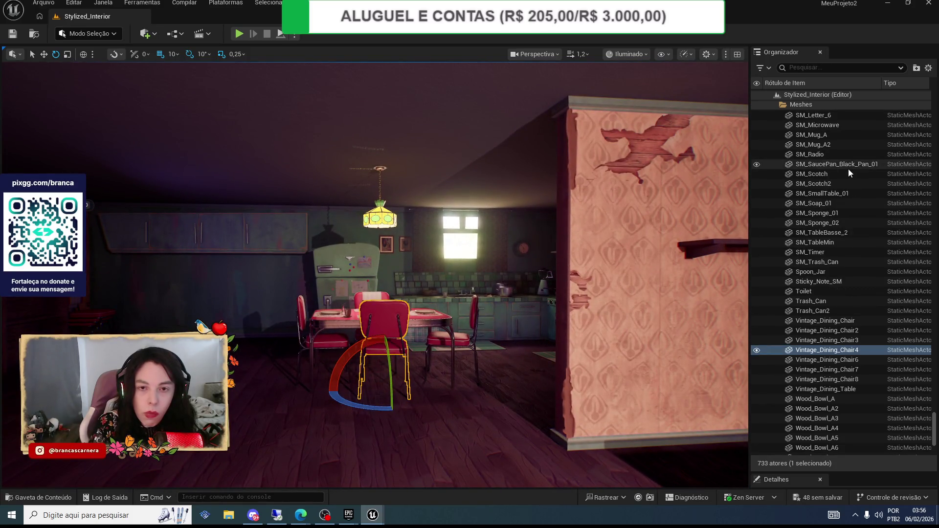
- Open the Place Actors panel from the quick-add (+) menu and scroll through its actor list
{"action": "left_click", "coordinate": [155, 35]}
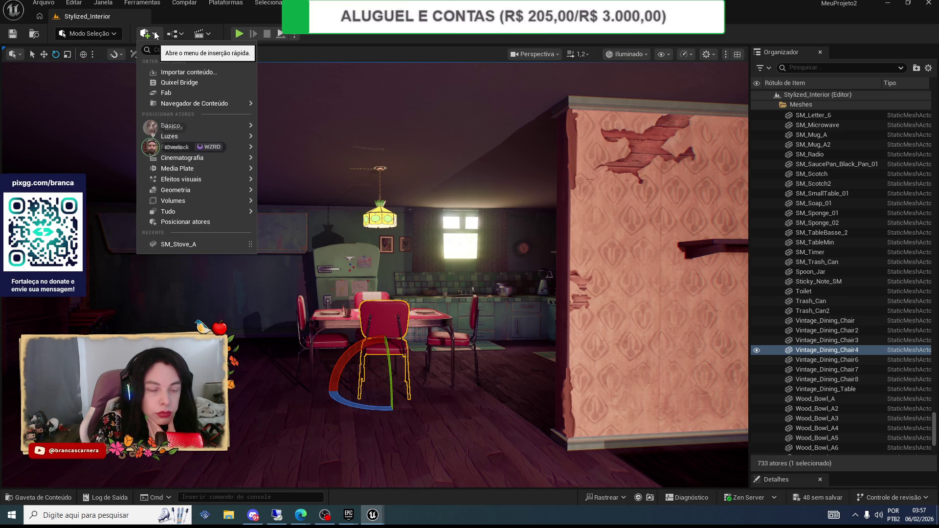
{"action": "left_click", "coordinate": [215, 221]}
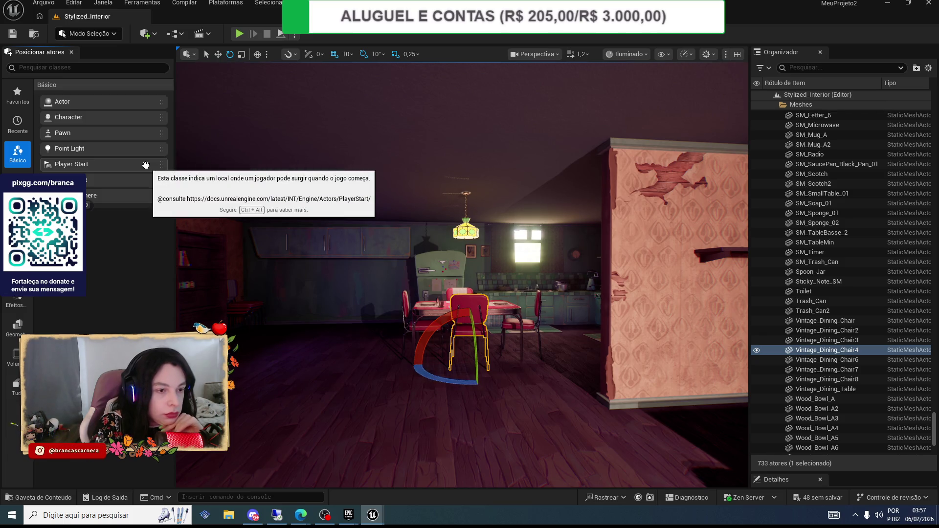
{"action": "scroll", "coordinate": [935, 418], "scroll_direction": "up", "scroll_amount": 2}
{"action": "mouse_move", "coordinate": [935, 419]}
{"action": "left_mouse_down"}
{"action": "mouse_move", "coordinate": [935, 105]}
{"action": "mouse_move", "coordinate": [933, 264]}
{"action": "mouse_move", "coordinate": [907, 377]}
{"action": "mouse_move", "coordinate": [922, 442]}
{"action": "left_mouse_up"}
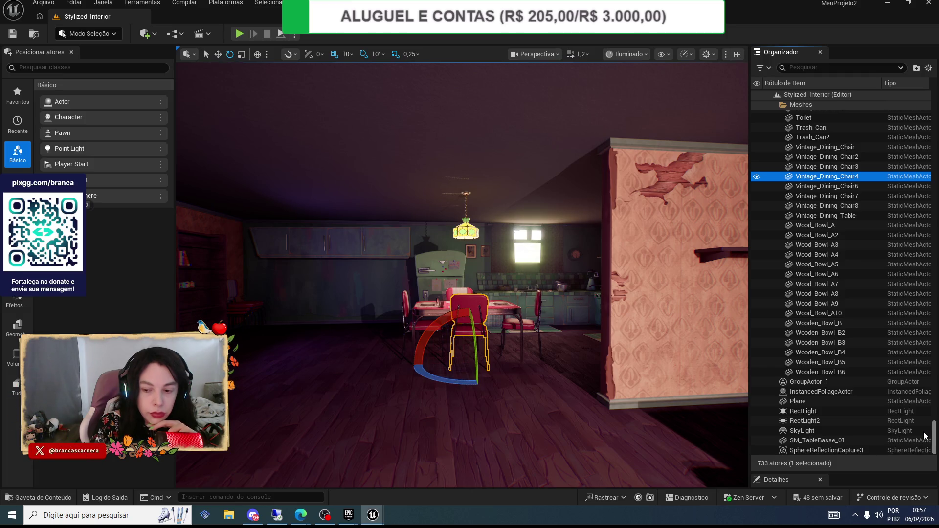
{"action": "mouse_move", "coordinate": [924, 434]}
{"action": "left_mouse_down"}
{"action": "mouse_move", "coordinate": [929, 170]}
{"action": "mouse_move", "coordinate": [932, 454]}
{"action": "mouse_move", "coordinate": [934, 65]}
{"action": "left_mouse_up"}
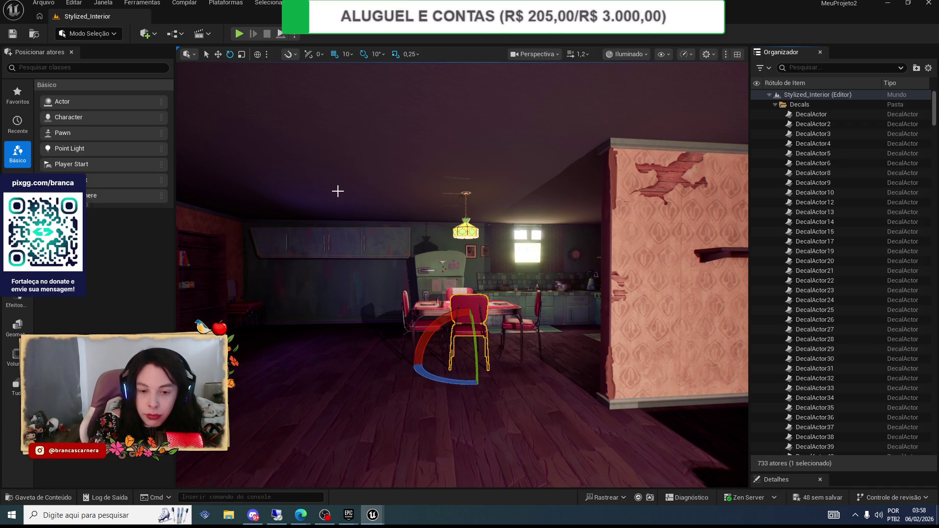
{"action": "scroll", "coordinate": [873, 185], "scroll_direction": "down", "scroll_amount": 8}
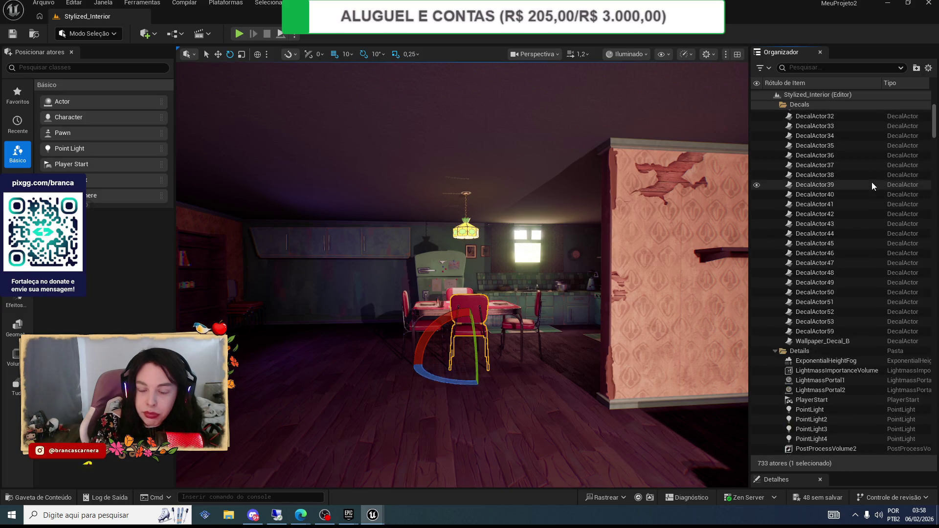
{"action": "scroll", "coordinate": [872, 183], "scroll_direction": "down", "scroll_amount": 6}
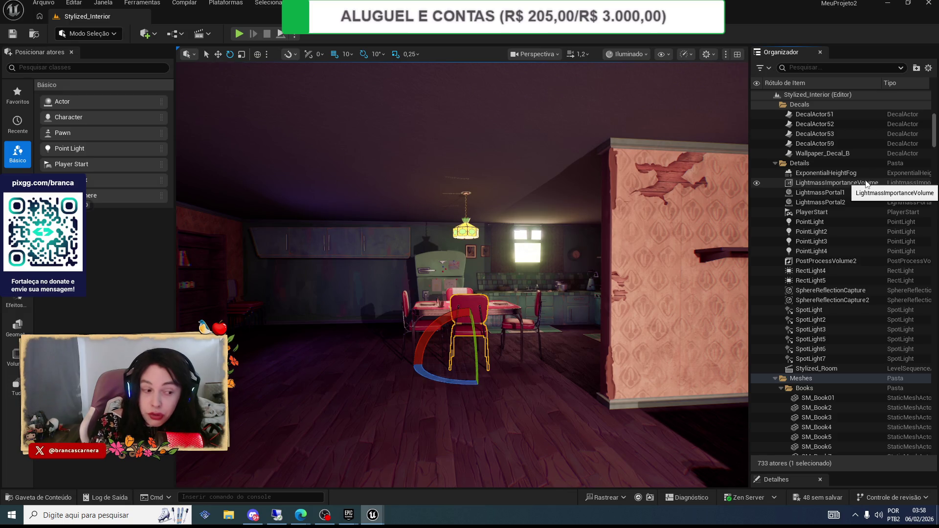
{"action": "scroll", "coordinate": [856, 184], "scroll_direction": "down", "scroll_amount": 10}
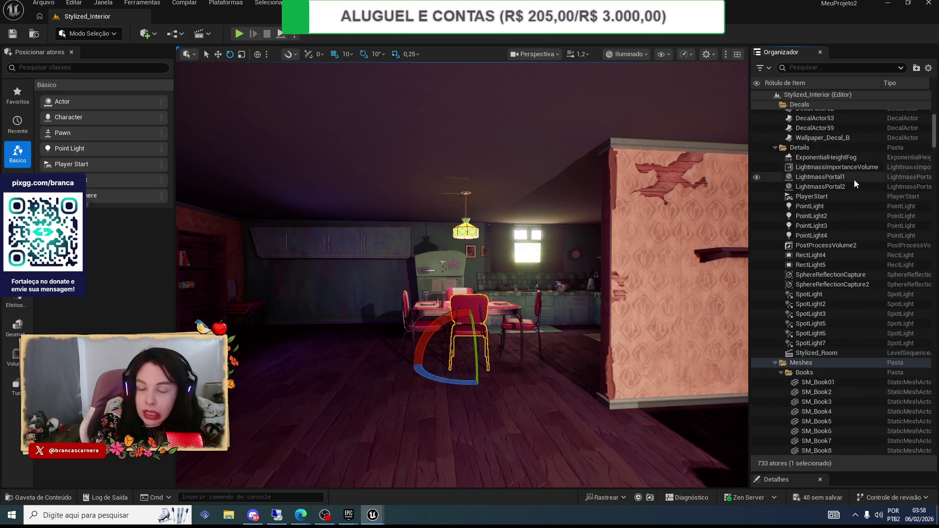
{"action": "scroll", "coordinate": [854, 180], "scroll_direction": "up", "scroll_amount": 5}
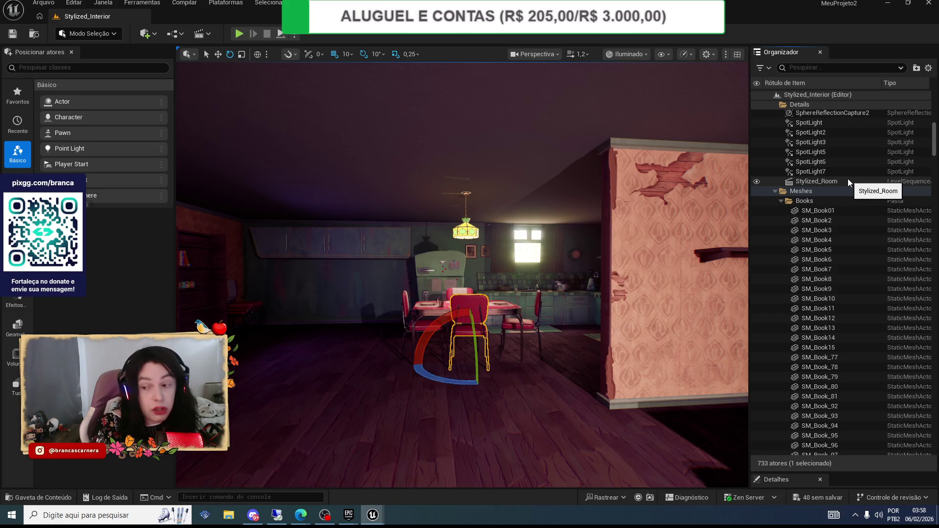
{"action": "scroll", "coordinate": [842, 178], "scroll_direction": "up", "scroll_amount": 6}
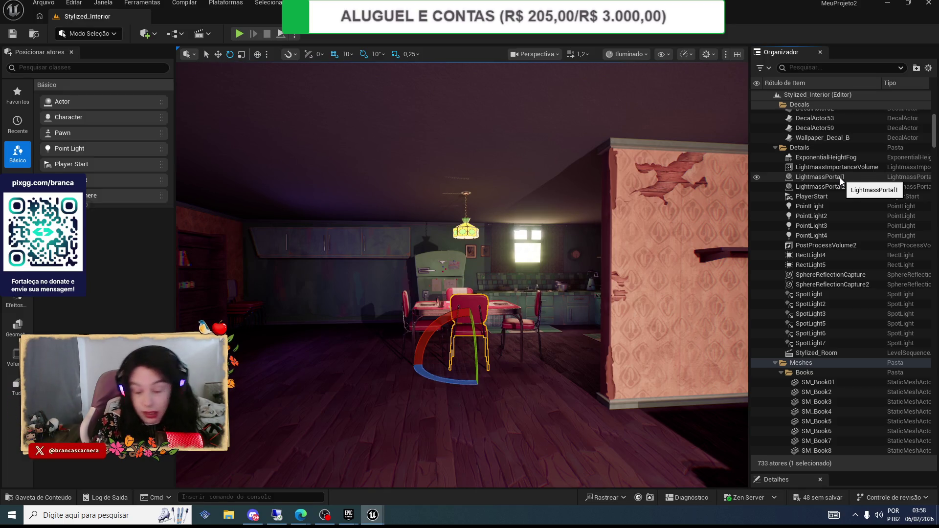
{"action": "scroll", "coordinate": [832, 168], "scroll_direction": "up", "scroll_amount": 5}
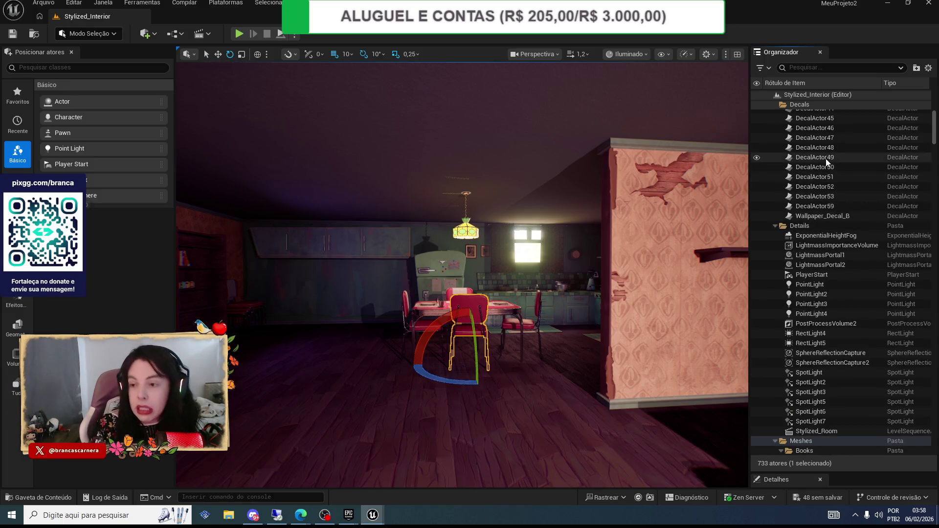
{"action": "scroll", "coordinate": [823, 159], "scroll_direction": "up", "scroll_amount": 3}
{"action": "scroll", "coordinate": [822, 160], "scroll_direction": "up", "scroll_amount": 3}
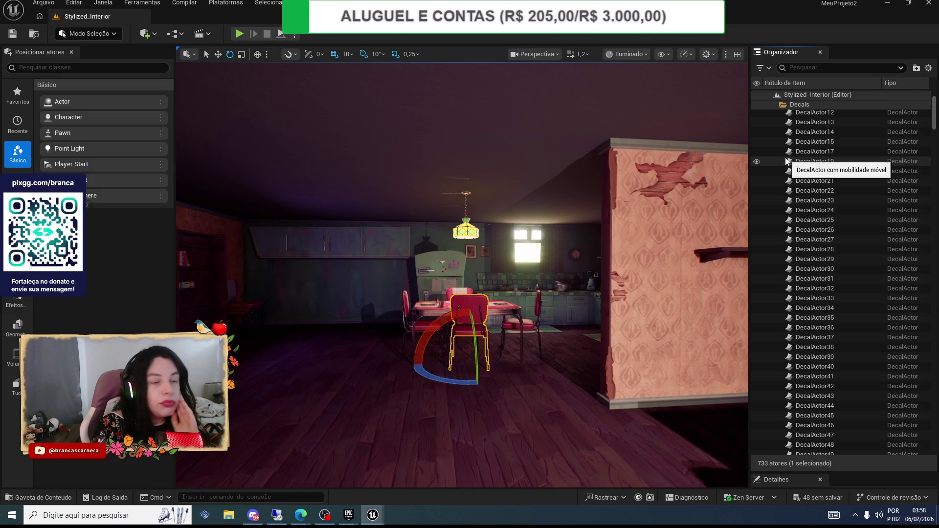
{"action": "scroll", "coordinate": [770, 161], "scroll_direction": "up", "scroll_amount": 2}
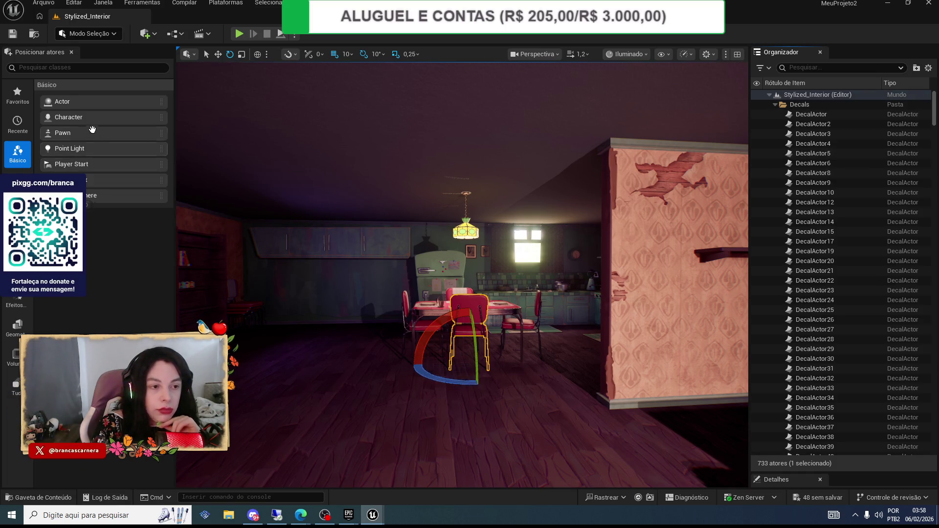
{"action": "left_click_drag", "start_coordinate": [99, 118], "coordinate": [281, 230]}
- Bring up the new Character actor's context menu in the Outliner, then dismiss it
{"action": "scroll", "coordinate": [308, 278], "scroll_direction": "down", "scroll_amount": 10}
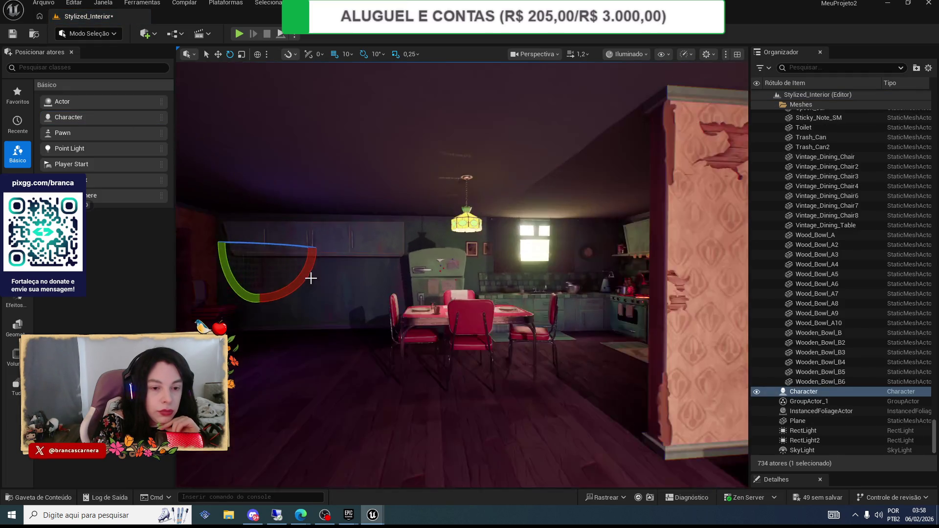
{"action": "scroll", "coordinate": [290, 250], "scroll_direction": "up", "scroll_amount": 6}
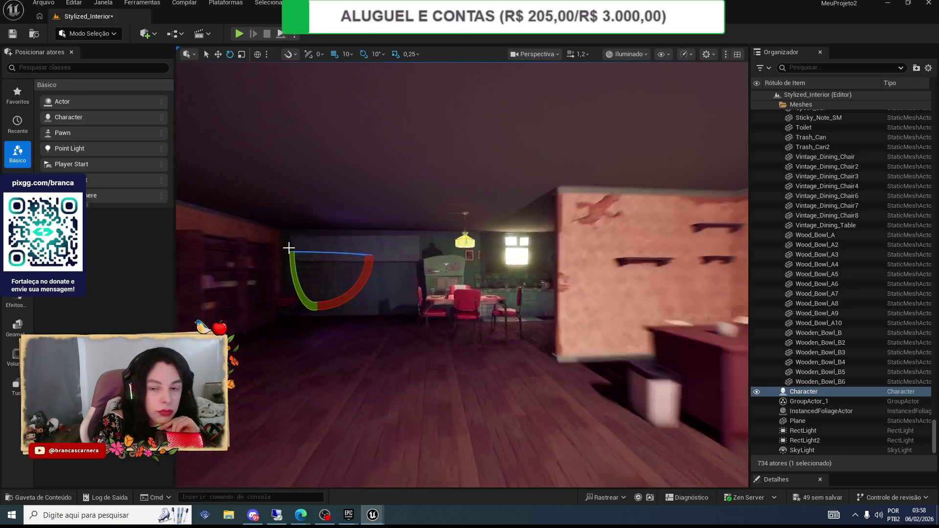
{"action": "right_click", "coordinate": [805, 393]}
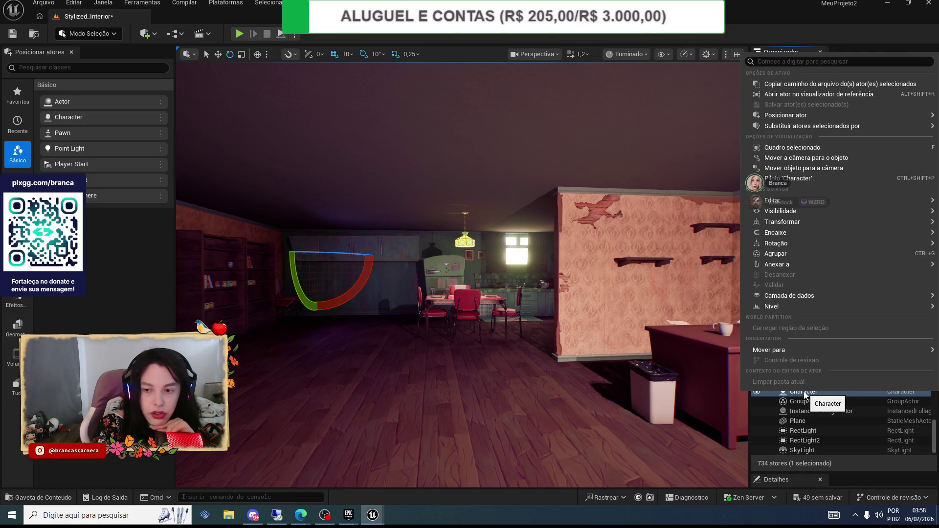
{"action": "left_click", "coordinate": [771, 396]}
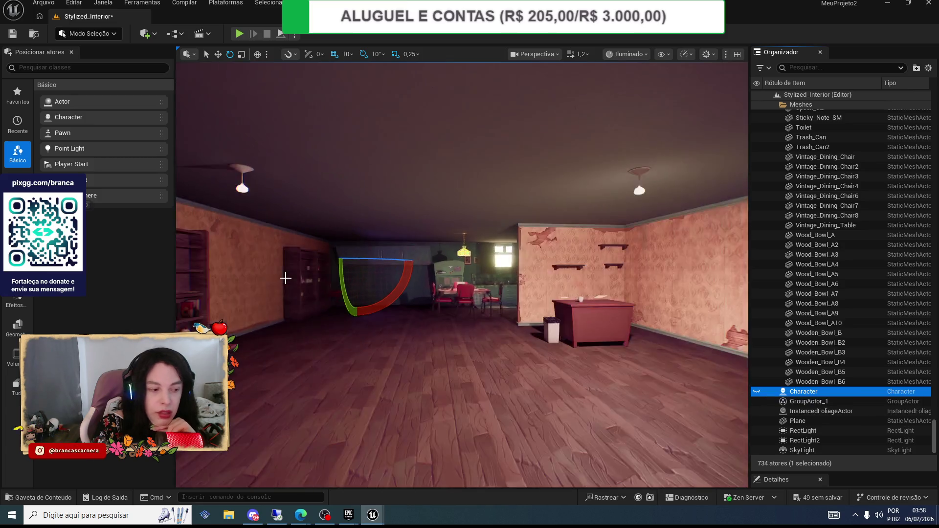
- Scroll the Outliner and focus the viewport on the SM_Letter_2 object
{"action": "scroll", "coordinate": [286, 278], "scroll_direction": "up", "scroll_amount": 6}
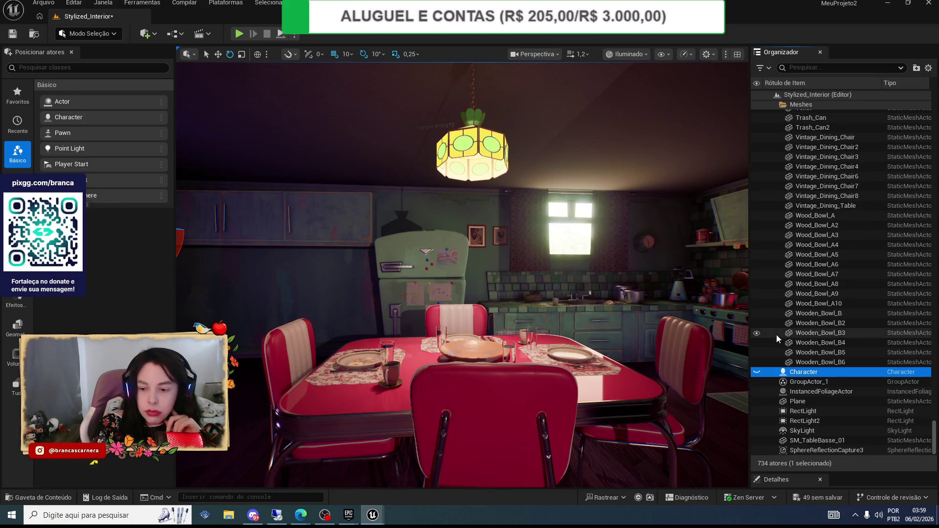
{"action": "scroll", "coordinate": [776, 335], "scroll_direction": "up", "scroll_amount": 3}
{"action": "scroll", "coordinate": [779, 339], "scroll_direction": "up", "scroll_amount": 8}
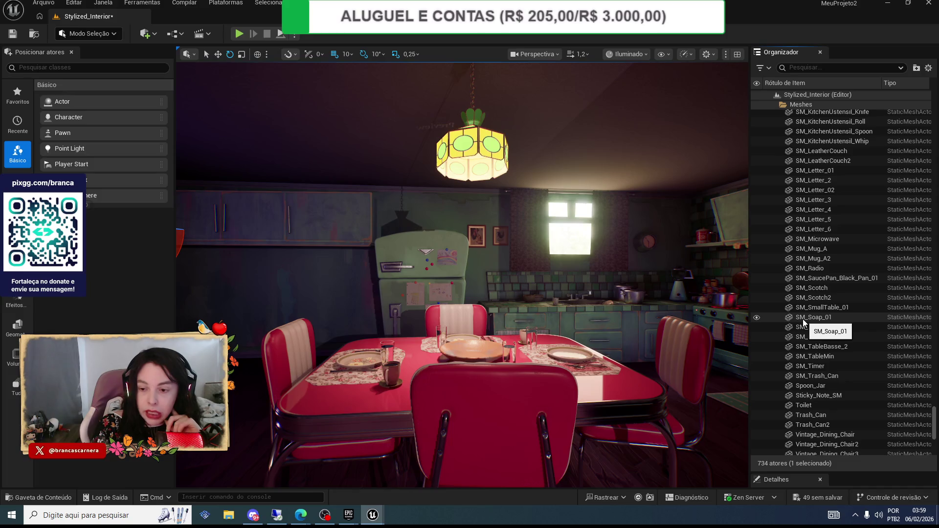
{"action": "scroll", "coordinate": [803, 318], "scroll_direction": "up", "scroll_amount": 5}
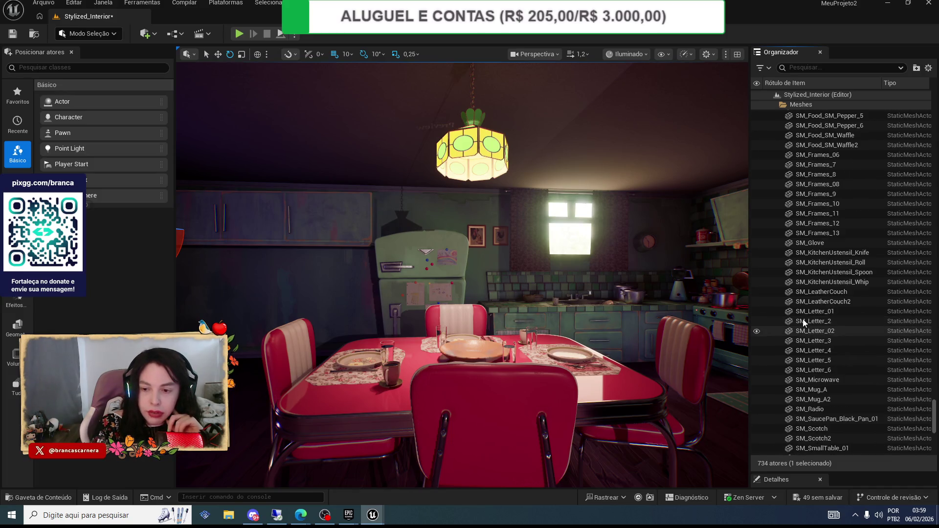
{"action": "double_click", "coordinate": [802, 321]}
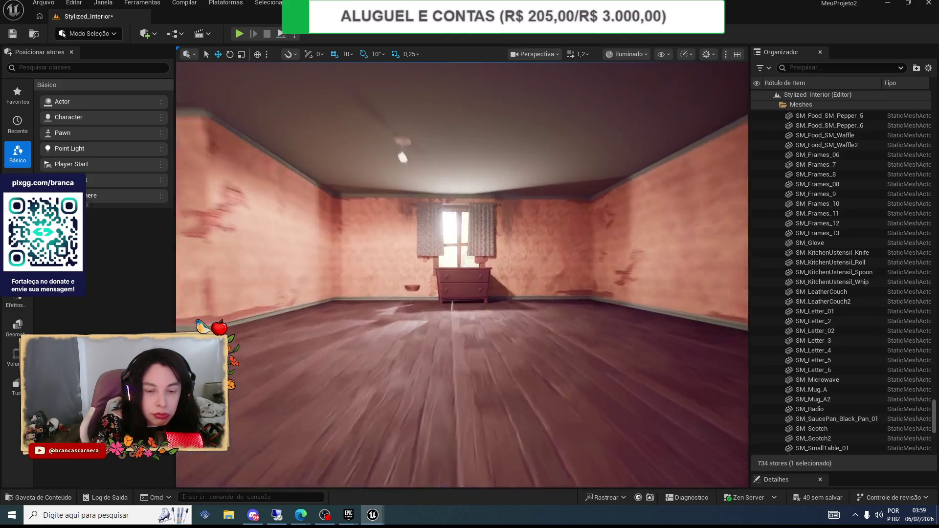
- Fly with W/S past the pink room's dressers, through the bathroom and bookshelf room to the dining area
{"action": "key", "text": "w"}
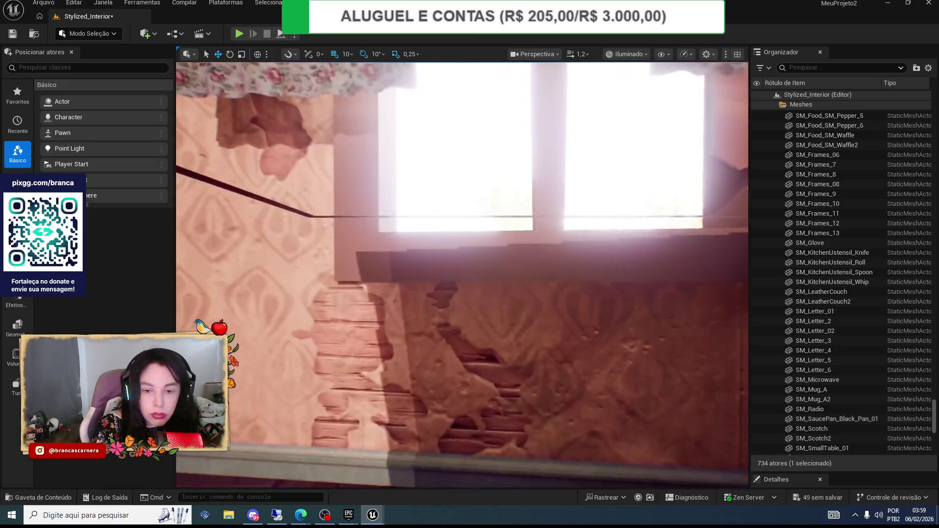
{"action": "key", "text": "w"}
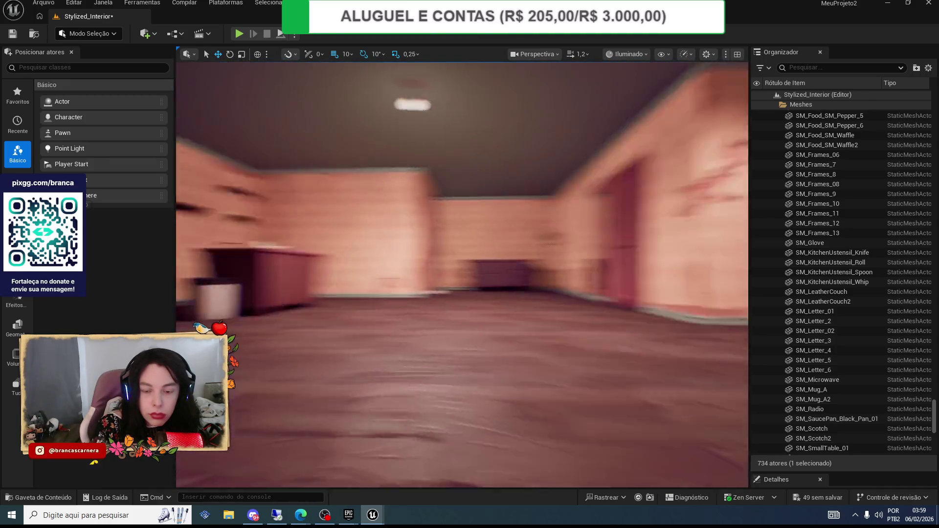
{"action": "key", "text": "w"}
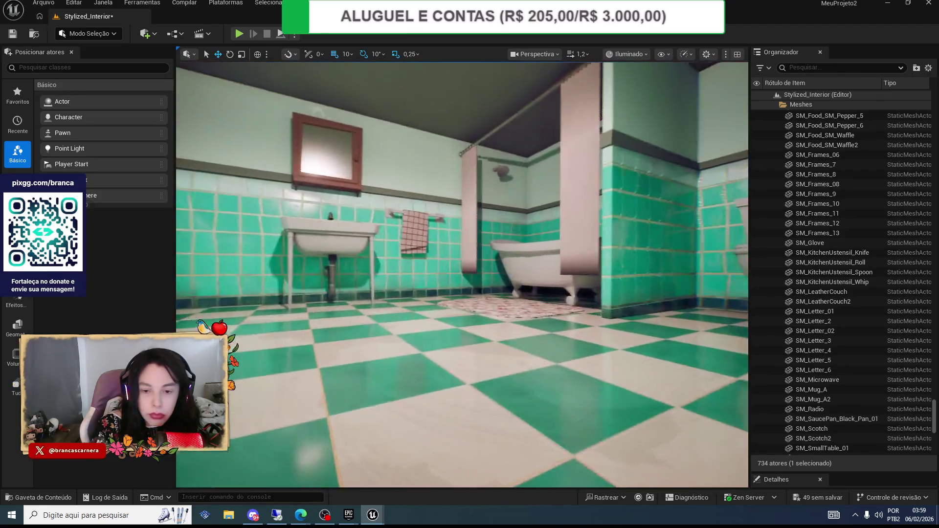
{"action": "key", "text": "s"}
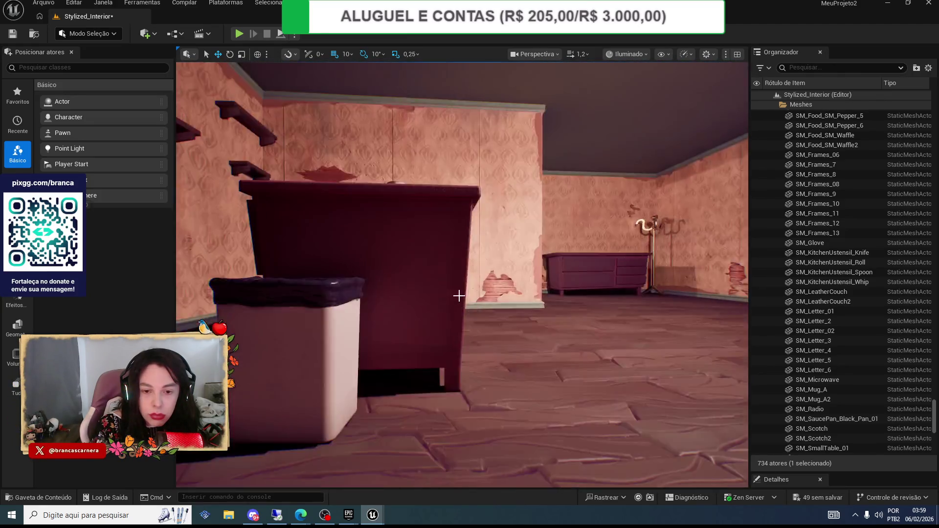
{"action": "key", "text": "s"}
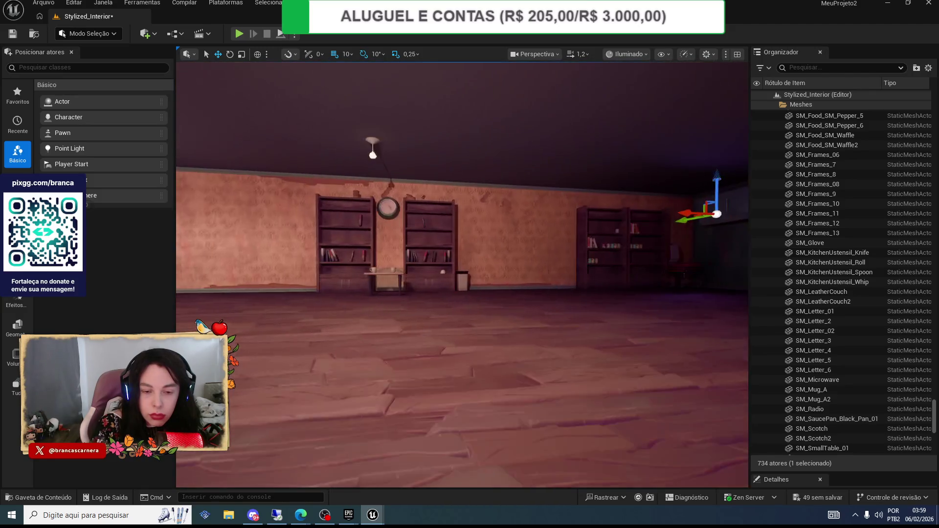
{"action": "key", "text": "w"}
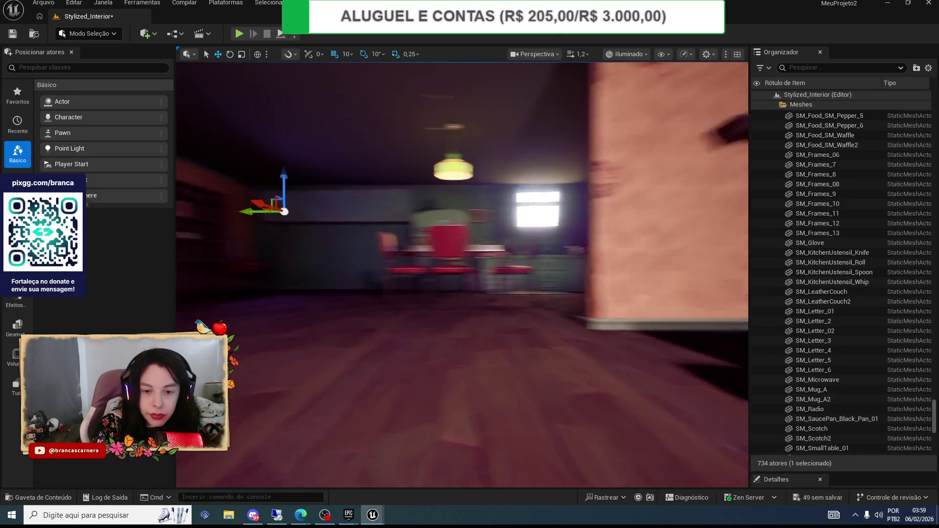
{"action": "key", "text": "s"}
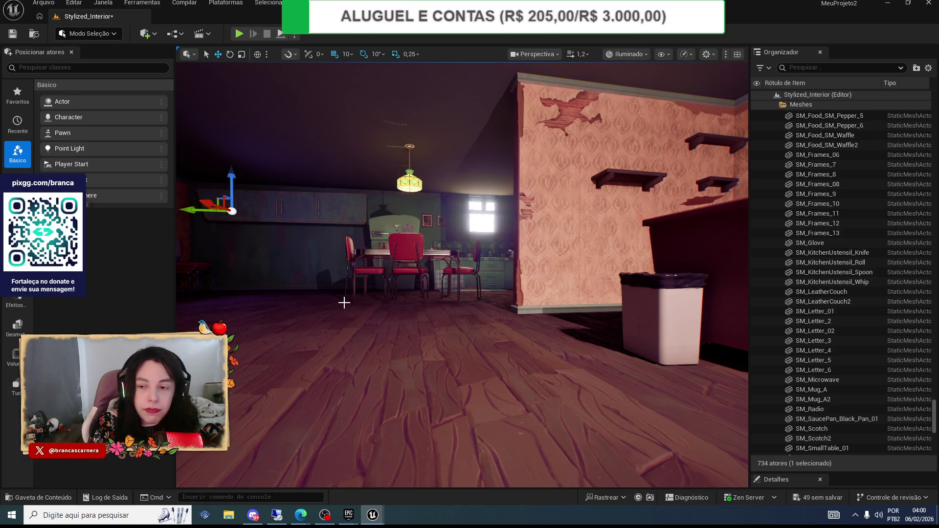
- Zoom around the dining table, then fly to the bookshelf room, dresser and red chairs
{"action": "scroll", "coordinate": [733, 324], "scroll_direction": "down", "scroll_amount": 4}
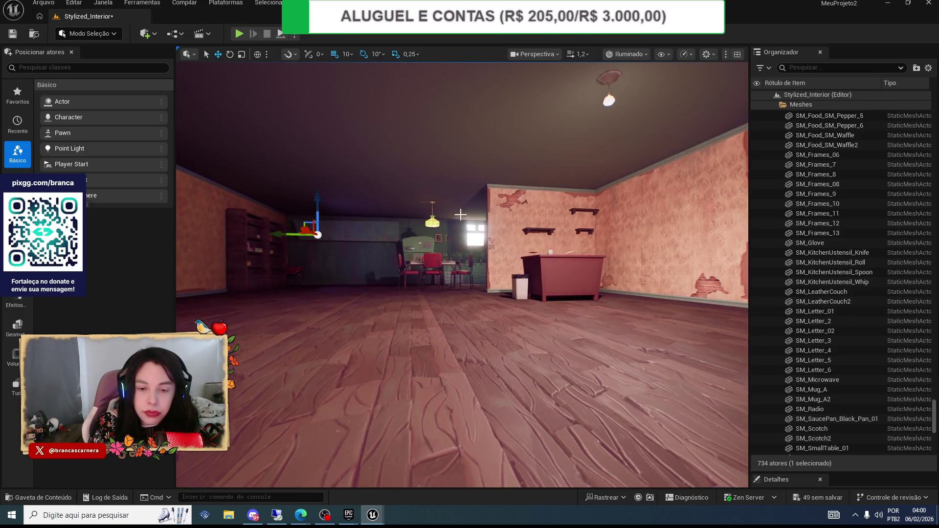
{"action": "scroll", "coordinate": [428, 209], "scroll_direction": "up", "scroll_amount": 3}
{"action": "scroll", "coordinate": [271, 199], "scroll_direction": "up", "scroll_amount": 2}
{"action": "scroll", "coordinate": [270, 199], "scroll_direction": "down", "scroll_amount": 4}
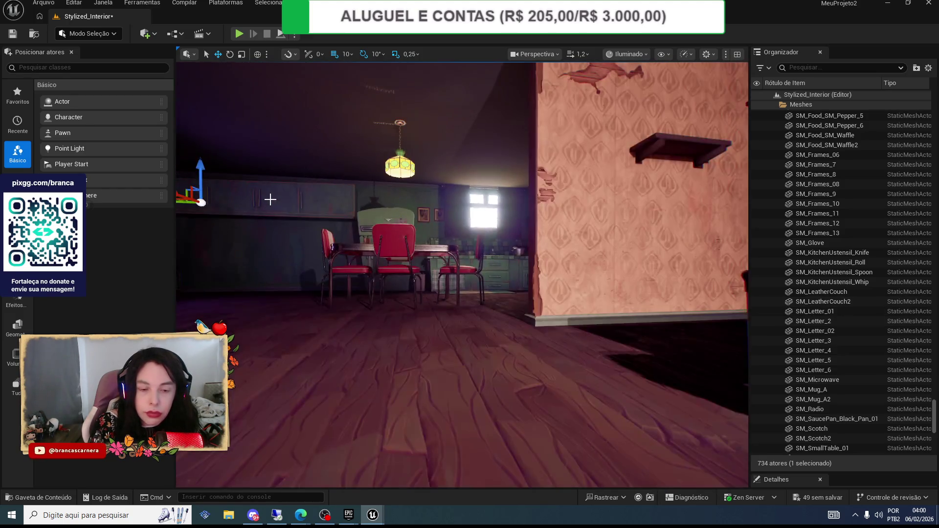
{"action": "scroll", "coordinate": [270, 199], "scroll_direction": "up", "scroll_amount": 3}
{"action": "scroll", "coordinate": [286, 183], "scroll_direction": "down", "scroll_amount": 3}
{"action": "scroll", "coordinate": [286, 183], "scroll_direction": "up", "scroll_amount": 3}
{"action": "scroll", "coordinate": [286, 183], "scroll_direction": "down", "scroll_amount": 3}
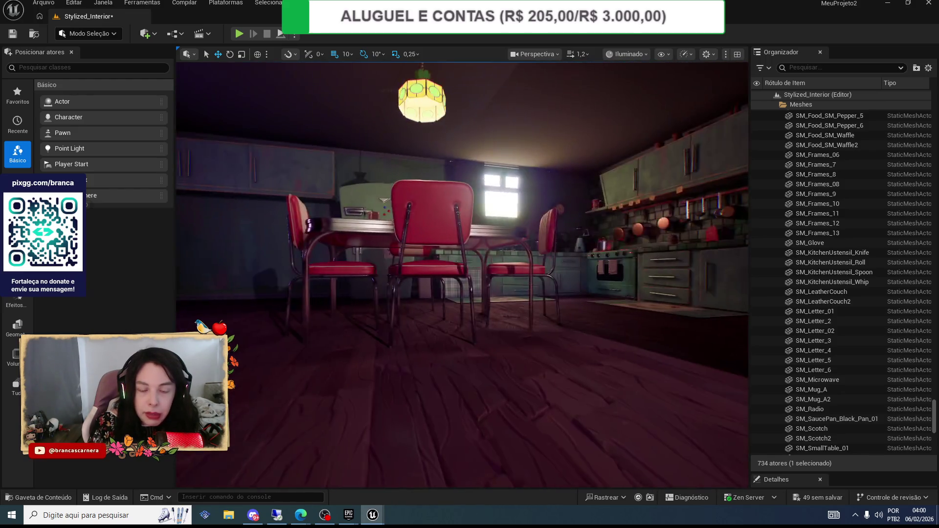
{"action": "scroll", "coordinate": [287, 182], "scroll_direction": "up", "scroll_amount": 2}
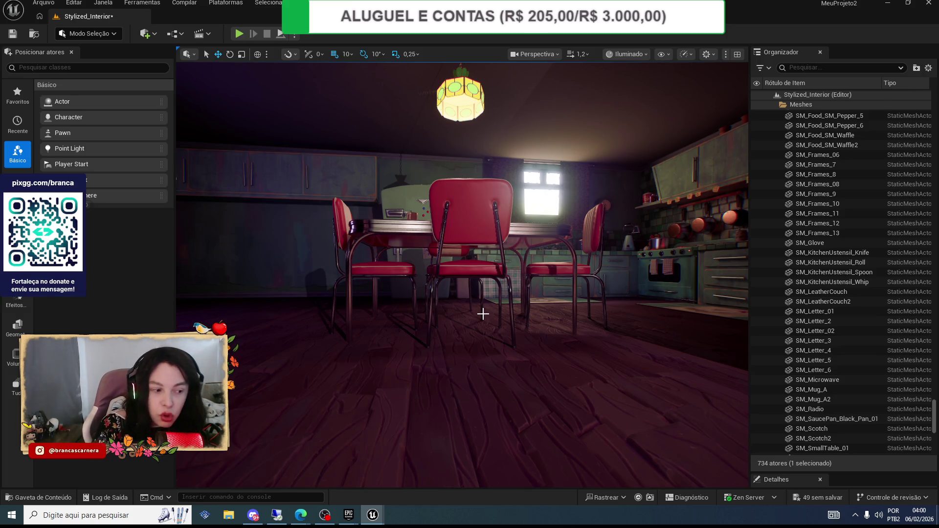
{"action": "mouse_move", "coordinate": [482, 315]}
{"action": "left_mouse_down"}
{"action": "mouse_move", "coordinate": [460, 284]}
{"action": "mouse_move", "coordinate": [431, 289]}
{"action": "mouse_move", "coordinate": [470, 294]}
{"action": "mouse_move", "coordinate": [460, 294]}
{"action": "mouse_move", "coordinate": [482, 314]}
{"action": "mouse_move", "coordinate": [480, 342]}
{"action": "mouse_move", "coordinate": [469, 338]}
{"action": "mouse_move", "coordinate": [455, 328]}
{"action": "mouse_move", "coordinate": [513, 327]}
{"action": "mouse_move", "coordinate": [475, 357]}
{"action": "mouse_move", "coordinate": [498, 385]}
{"action": "left_mouse_up"}
{"action": "mouse_move", "coordinate": [553, 443]}
{"action": "left_mouse_down"}
{"action": "mouse_move", "coordinate": [553, 416]}
{"action": "mouse_move", "coordinate": [655, 416]}
{"action": "mouse_move", "coordinate": [640, 416]}
{"action": "left_mouse_up"}
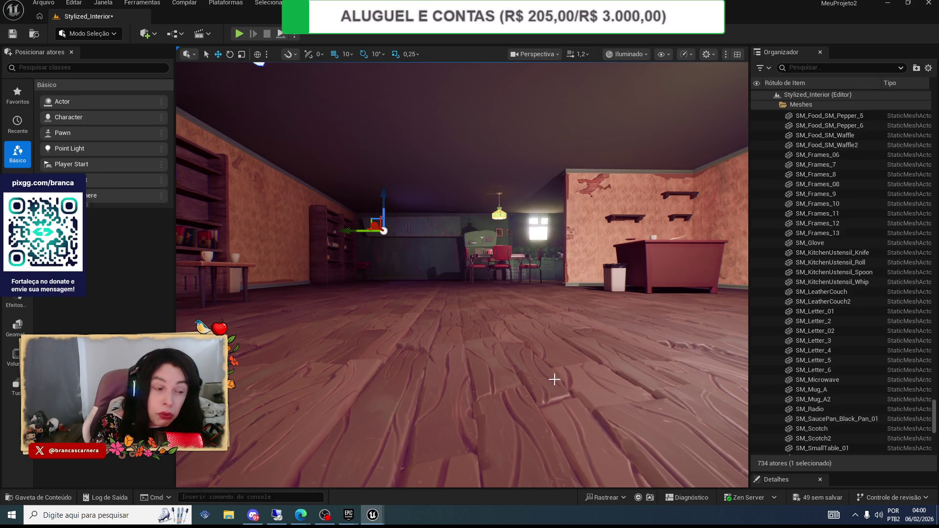
{"action": "mouse_move", "coordinate": [550, 376]}
{"action": "left_mouse_down"}
{"action": "mouse_move", "coordinate": [555, 333]}
{"action": "mouse_move", "coordinate": [671, 337]}
{"action": "mouse_move", "coordinate": [544, 407]}
{"action": "mouse_move", "coordinate": [494, 403]}
{"action": "left_mouse_up"}
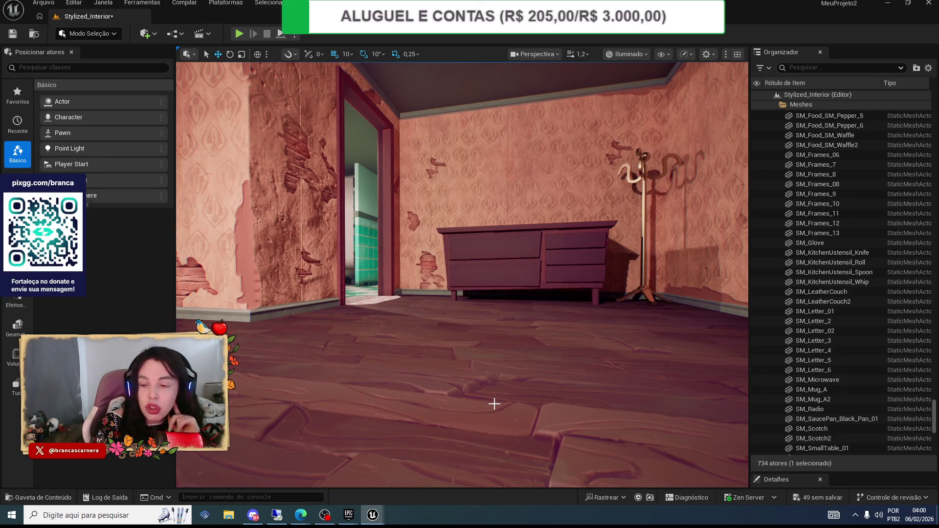
- Fly into the green bathroom and pink bedroom, turn toward the kitchen, then close the editor
{"action": "mouse_move", "coordinate": [558, 377]}
{"action": "left_mouse_down"}
{"action": "mouse_move", "coordinate": [503, 318]}
{"action": "mouse_move", "coordinate": [372, 281]}
{"action": "mouse_move", "coordinate": [406, 276]}
{"action": "left_mouse_up"}
{"action": "left_click_drag", "start_coordinate": [497, 372], "coordinate": [497, 372]}
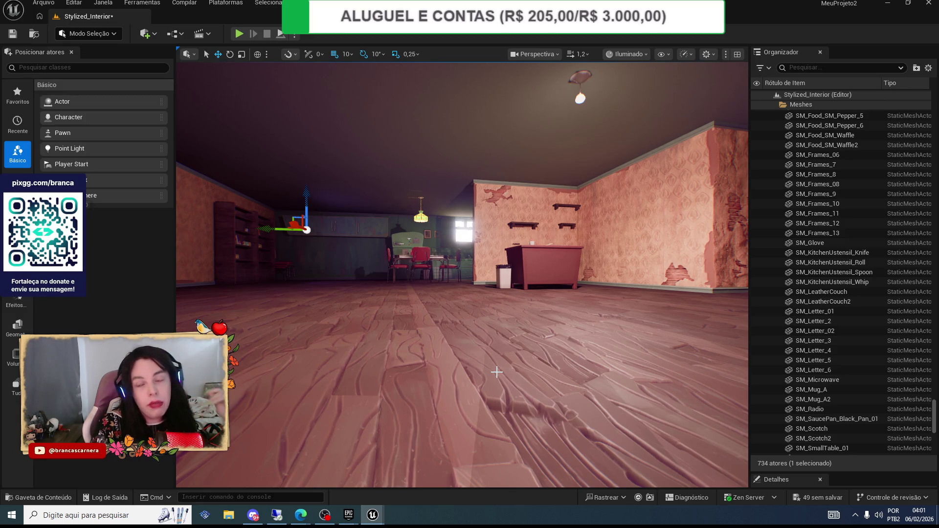
{"action": "left_click_drag", "start_coordinate": [450, 282], "coordinate": [451, 281]}
{"action": "left_click_drag", "start_coordinate": [384, 379], "coordinate": [385, 379]}
{"action": "left_click_drag", "start_coordinate": [330, 327], "coordinate": [319, 359]}
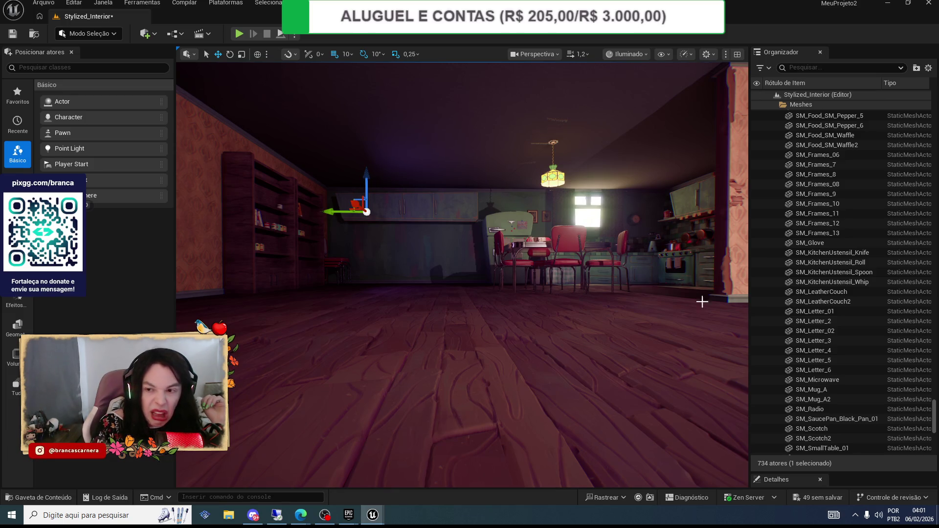
{"action": "key", "text": "ctrl+shift+s"}
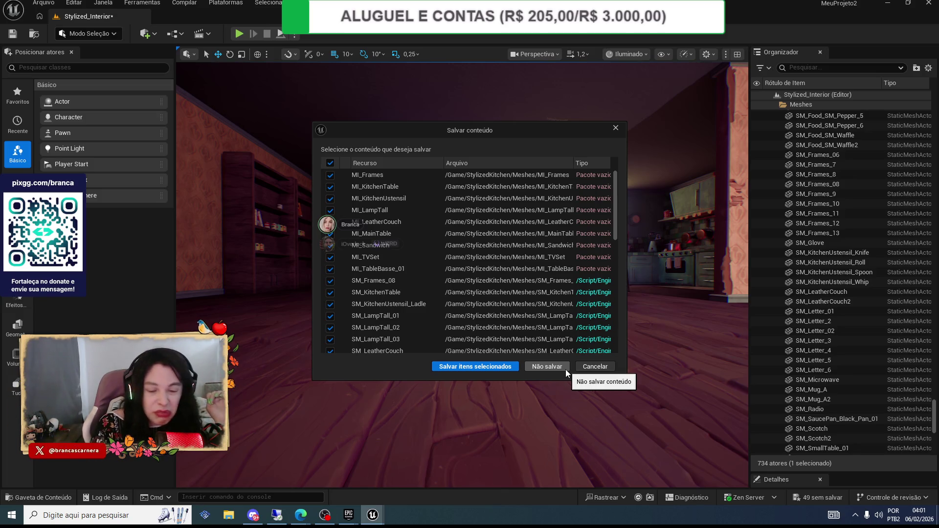
- Quit Unreal Editor without saving the changed content and bring the launcher's Fab library forward
{"action": "left_click", "coordinate": [564, 368]}
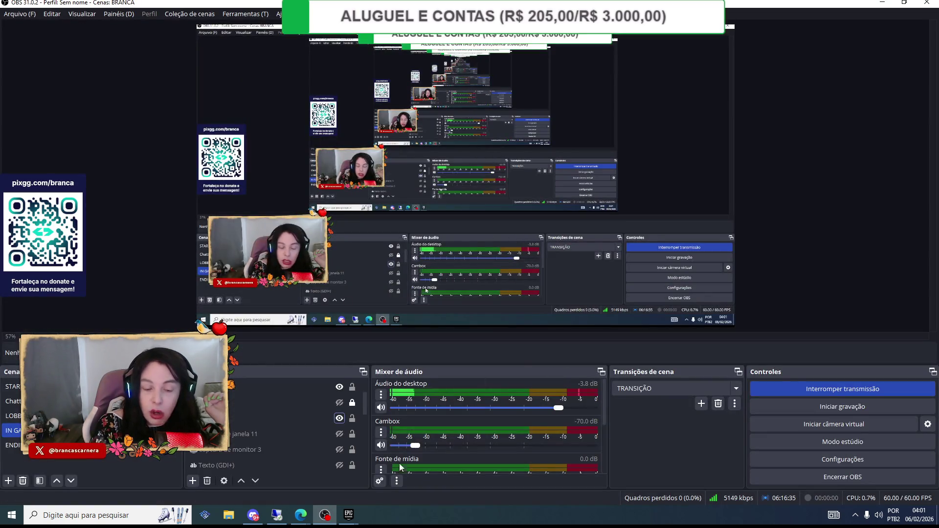
{"action": "mouse_move", "coordinate": [348, 514]}
{"action": "left_click", "coordinate": [356, 469]}
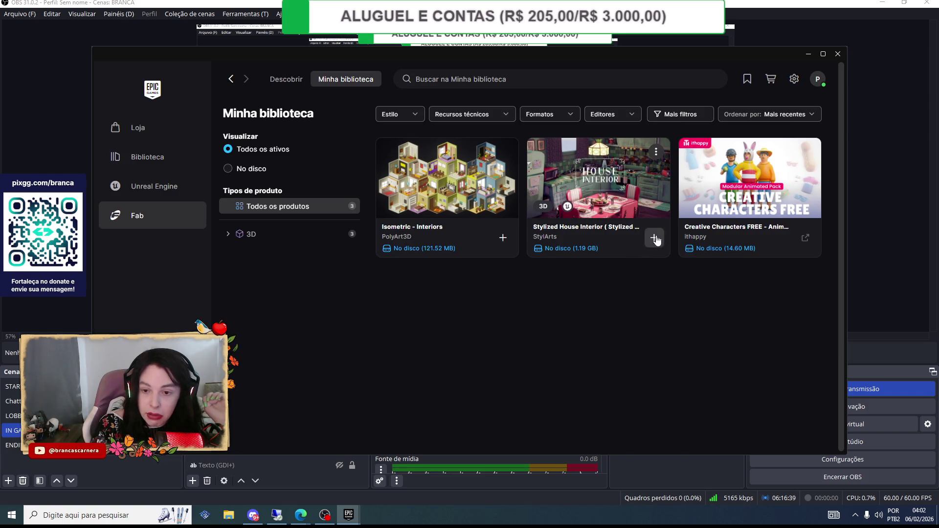
- Open the Stylized House Interior changelog and browse the asset's details panel
{"action": "left_click", "coordinate": [656, 154]}
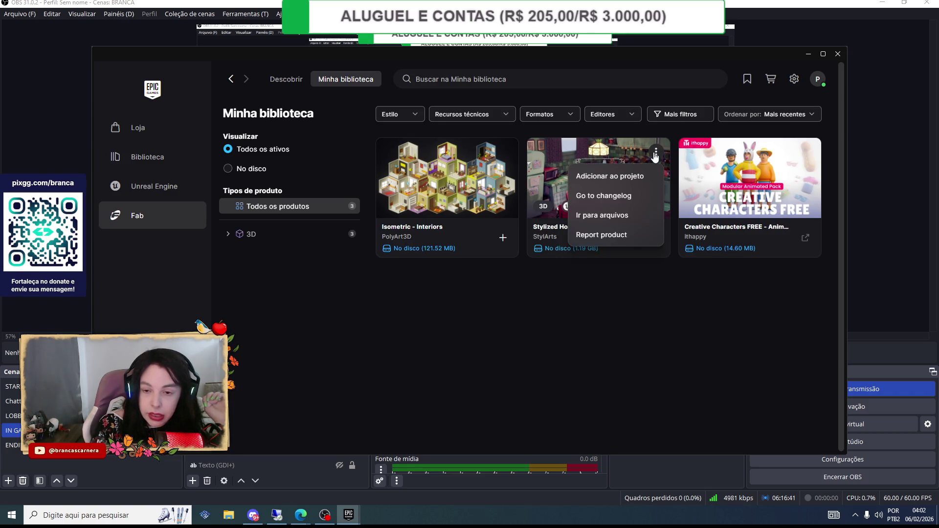
{"action": "left_click", "coordinate": [604, 195]}
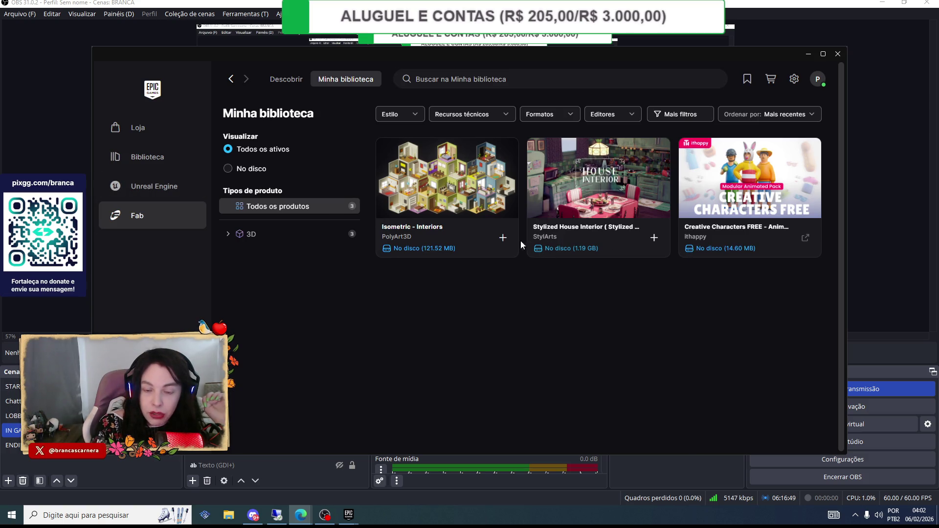
{"action": "left_click", "coordinate": [583, 251]}
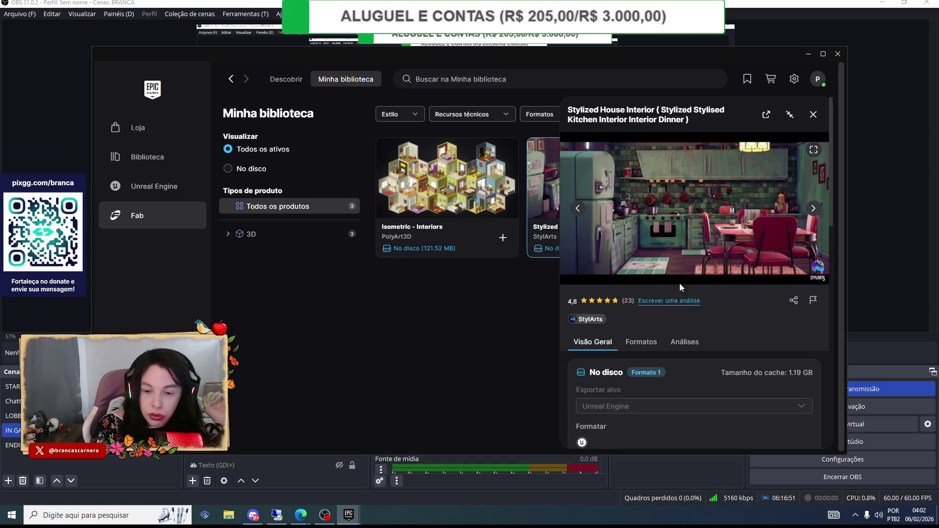
{"action": "scroll", "coordinate": [698, 297], "scroll_direction": "down", "scroll_amount": 5}
{"action": "scroll", "coordinate": [697, 297], "scroll_direction": "down", "scroll_amount": 5}
{"action": "scroll", "coordinate": [697, 297], "scroll_direction": "up", "scroll_amount": 10}
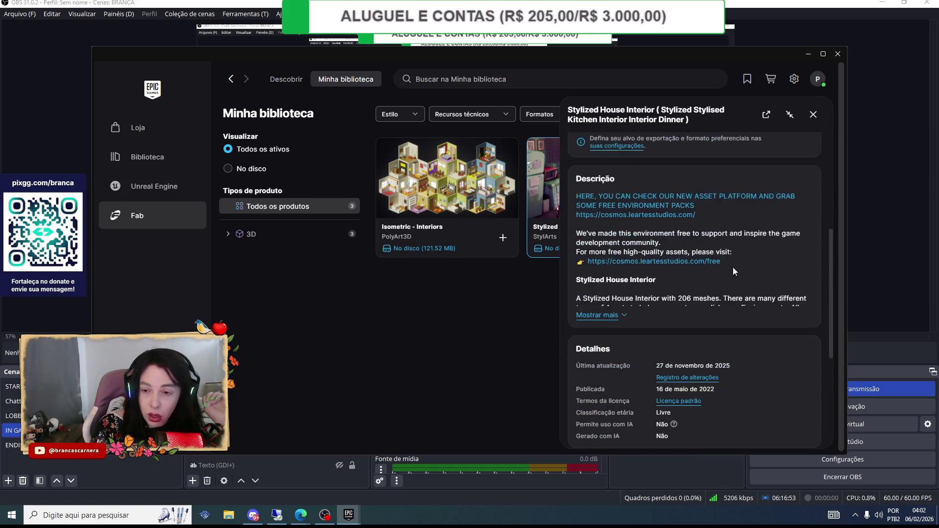
- Close the asset details and switch to the Unreal Engine news page
{"action": "left_click", "coordinate": [812, 114]}
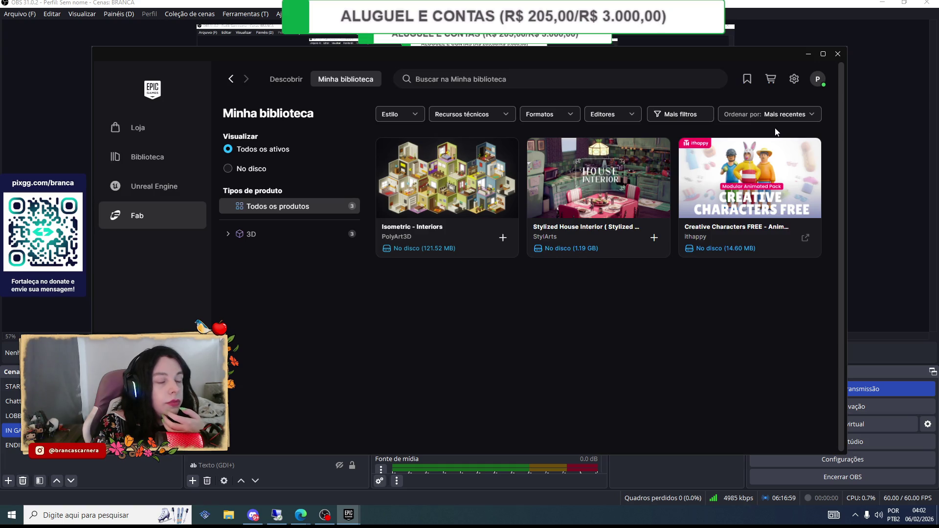
{"action": "mouse_move", "coordinate": [622, 221]}
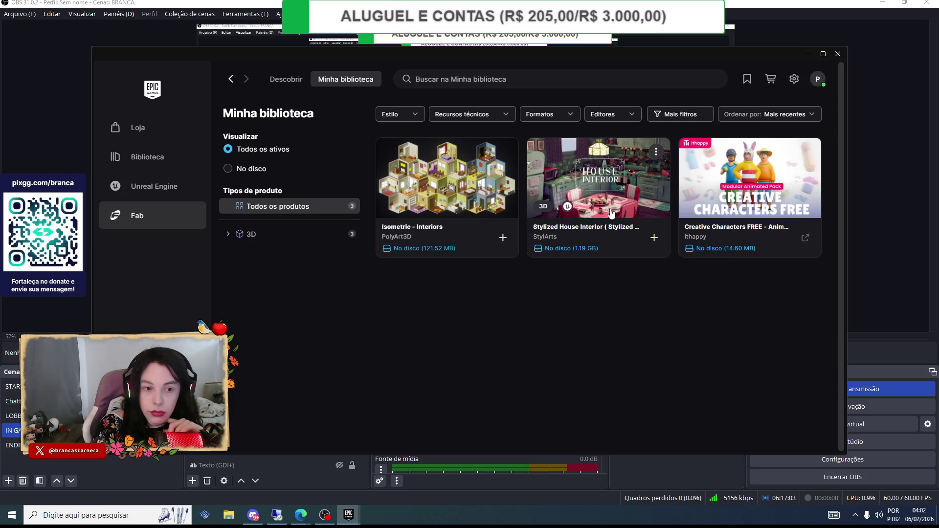
{"action": "left_click", "coordinate": [154, 187]}
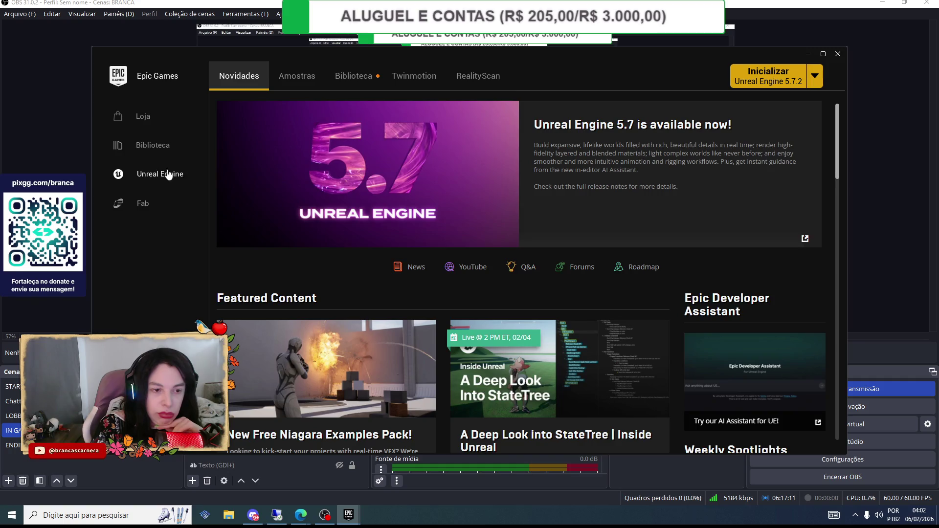
- Open the Biblioteca tab and scroll through engine 5.7.2, MeuProjeto, MeuProjeto2 and Fab plugins
{"action": "left_click", "coordinate": [356, 78]}
{"action": "scroll", "coordinate": [408, 155], "scroll_direction": "down", "scroll_amount": 3}
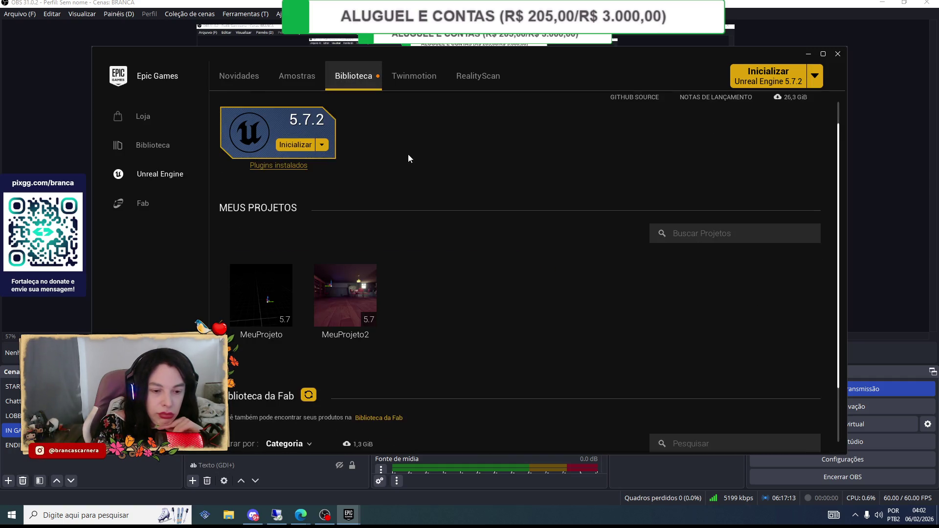
{"action": "scroll", "coordinate": [408, 154], "scroll_direction": "up", "scroll_amount": 2}
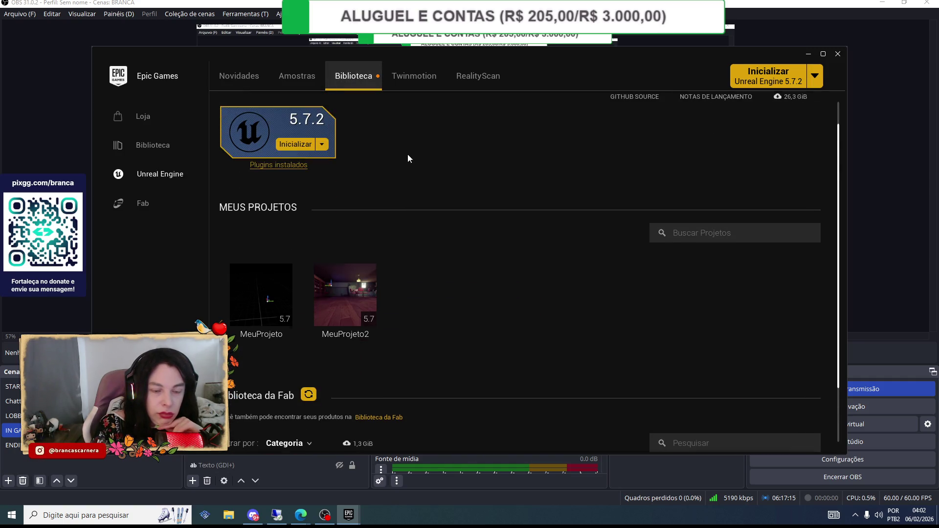
{"action": "scroll", "coordinate": [408, 154], "scroll_direction": "down", "scroll_amount": 2}
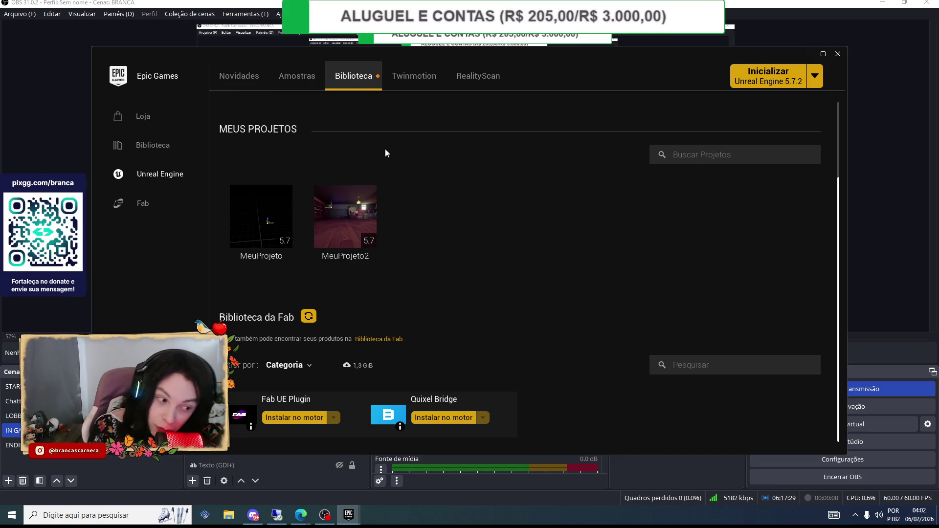
{"action": "scroll", "coordinate": [503, 191], "scroll_direction": "up", "scroll_amount": 3}
{"action": "scroll", "coordinate": [503, 190], "scroll_direction": "down", "scroll_amount": 2}
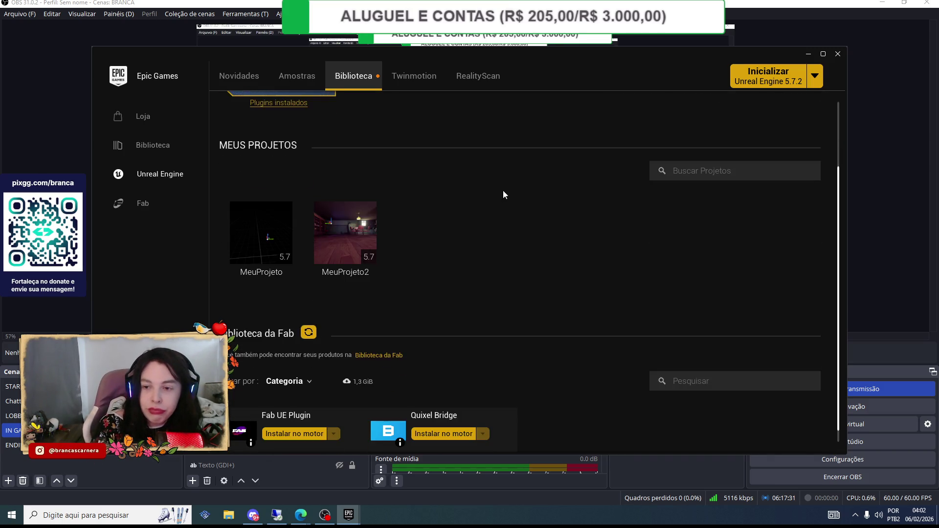
{"action": "scroll", "coordinate": [506, 205], "scroll_direction": "down", "scroll_amount": 1}
{"action": "scroll", "coordinate": [446, 205], "scroll_direction": "up", "scroll_amount": 4}
{"action": "scroll", "coordinate": [424, 201], "scroll_direction": "down", "scroll_amount": 4}
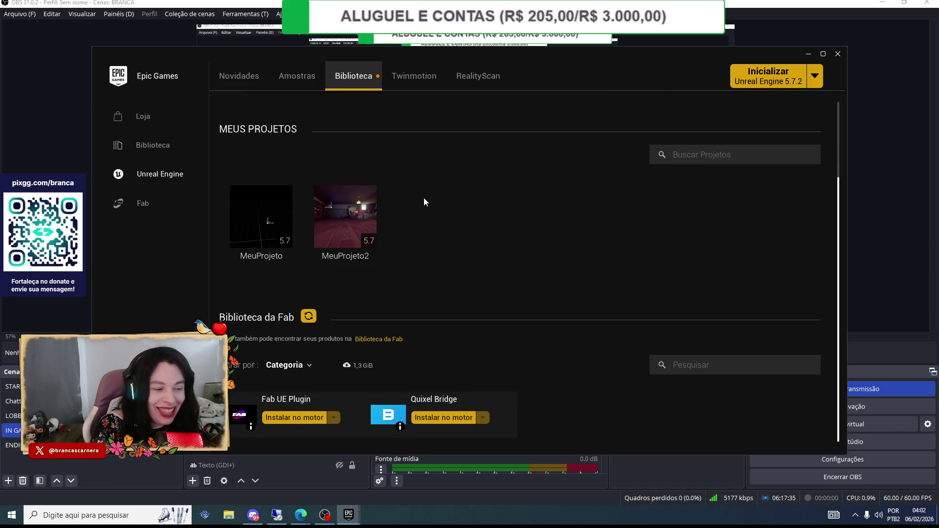
{"action": "scroll", "coordinate": [416, 195], "scroll_direction": "up", "scroll_amount": 4}
{"action": "scroll", "coordinate": [391, 183], "scroll_direction": "down", "scroll_amount": 4}
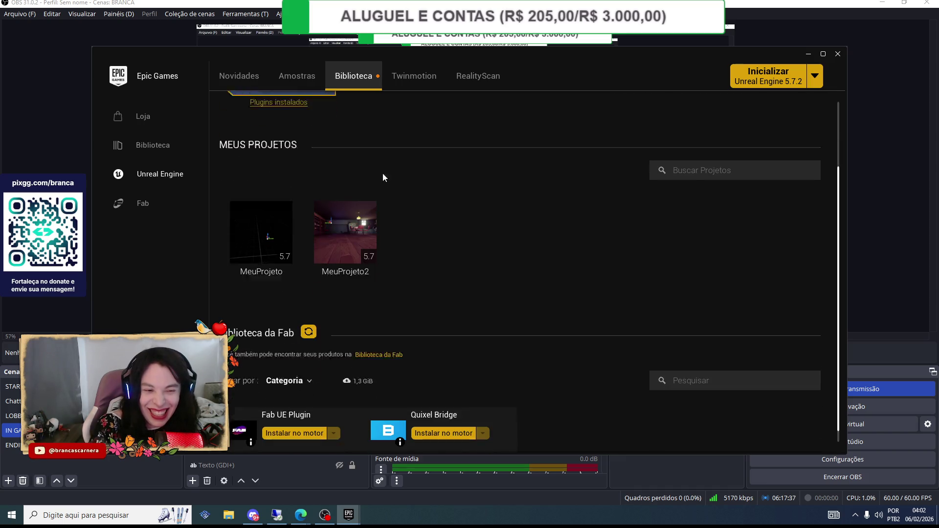
- Open Fab's Descobrir page and scroll through its channels and product categories
{"action": "left_click", "coordinate": [163, 203]}
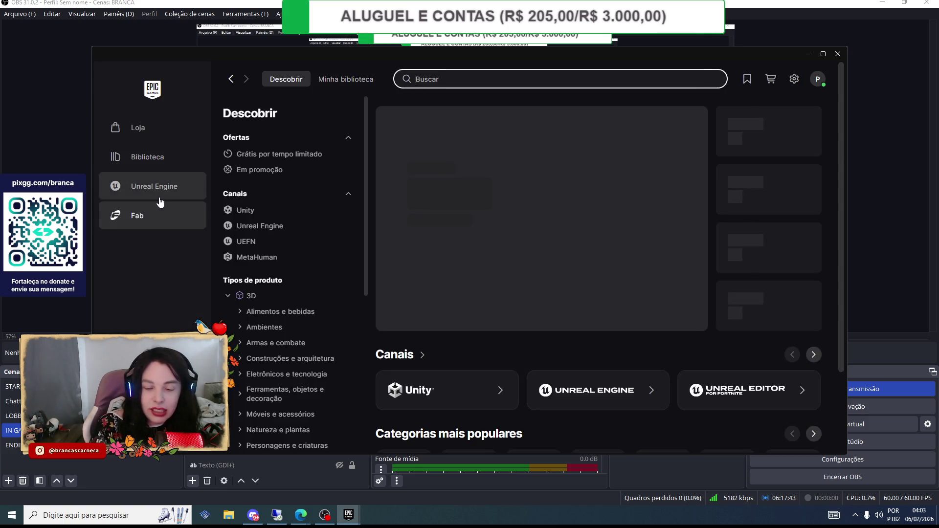
{"action": "scroll", "coordinate": [279, 236], "scroll_direction": "down", "scroll_amount": 4}
{"action": "scroll", "coordinate": [279, 235], "scroll_direction": "down", "scroll_amount": 2}
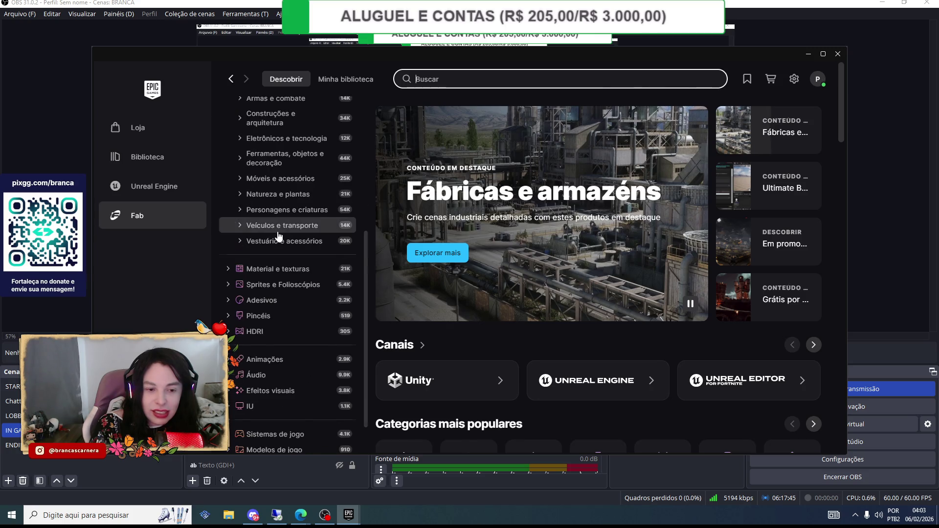
{"action": "scroll", "coordinate": [279, 235], "scroll_direction": "up", "scroll_amount": 5}
{"action": "scroll", "coordinate": [278, 236], "scroll_direction": "up", "scroll_amount": 2}
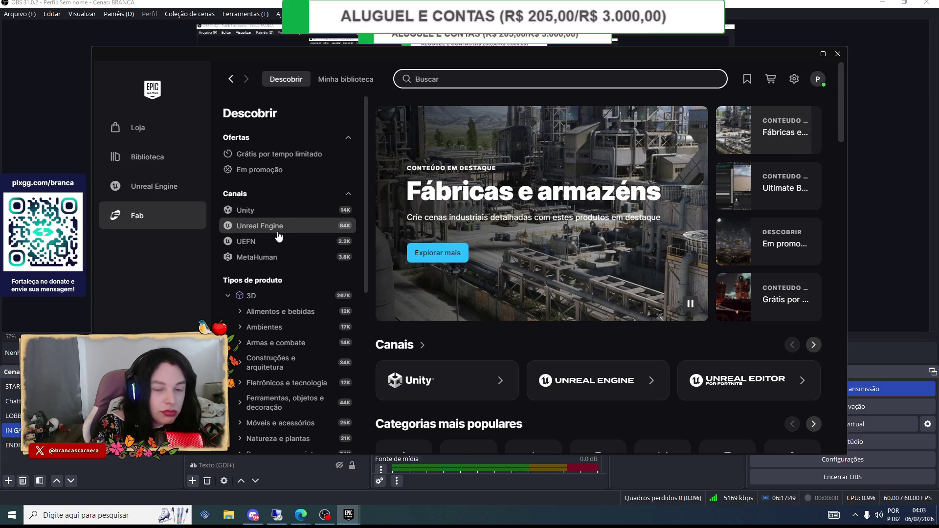
{"action": "scroll", "coordinate": [279, 235], "scroll_direction": "down", "scroll_amount": 1}
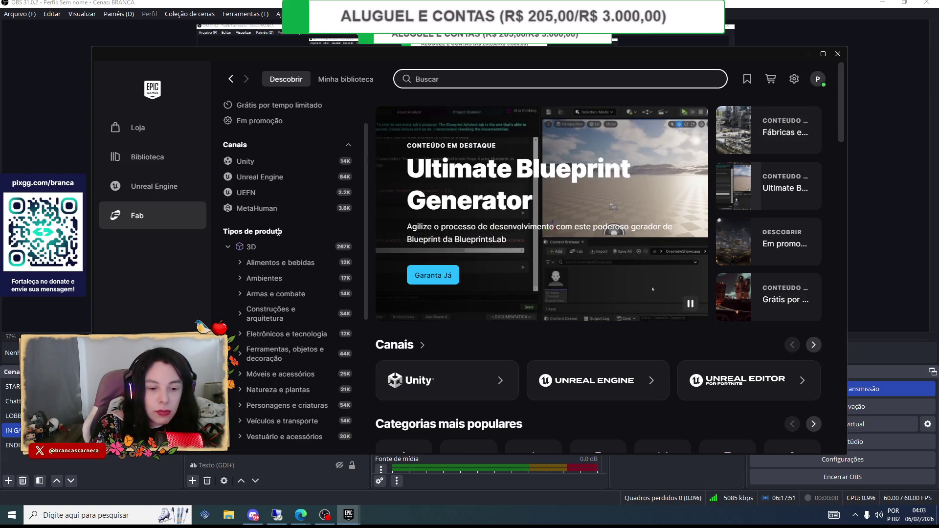
{"action": "scroll", "coordinate": [278, 233], "scroll_direction": "up", "scroll_amount": 1}
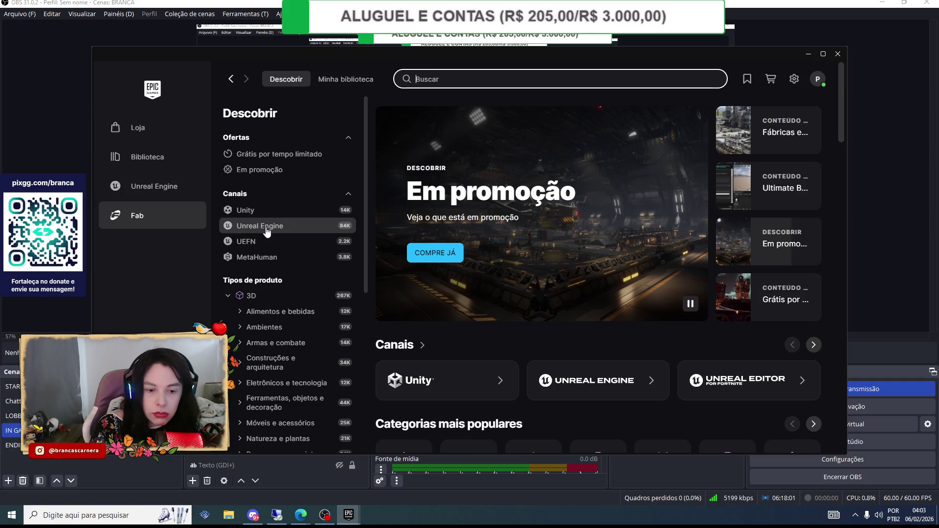
{"action": "scroll", "coordinate": [267, 231], "scroll_direction": "down", "scroll_amount": 6}
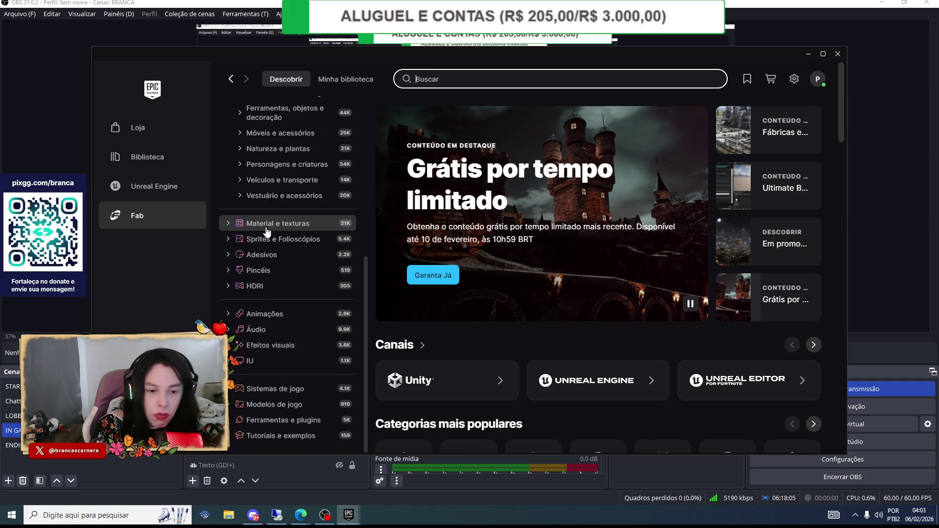
{"action": "scroll", "coordinate": [267, 231], "scroll_direction": "up", "scroll_amount": 1}
{"action": "scroll", "coordinate": [266, 232], "scroll_direction": "up", "scroll_amount": 5}
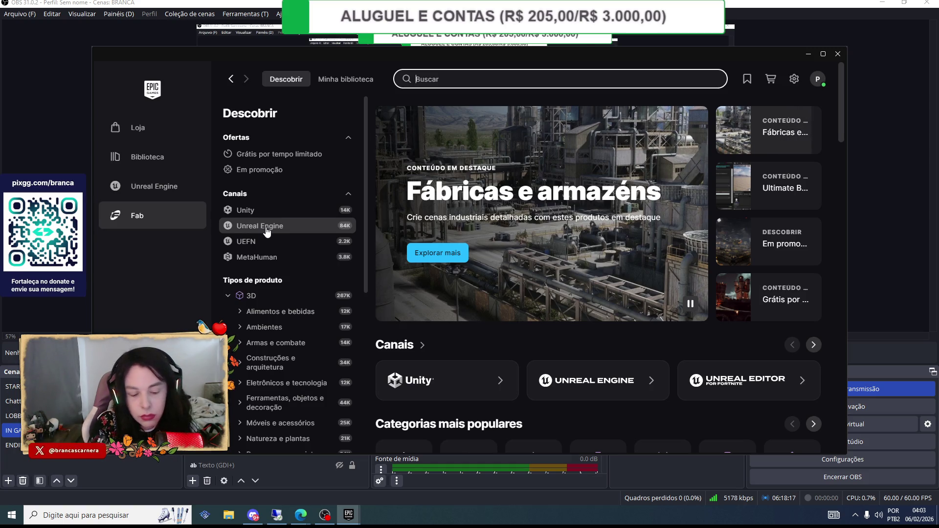
- Search Fab for 'house interior' and scroll through the results
{"action": "type", "text": "house int"}
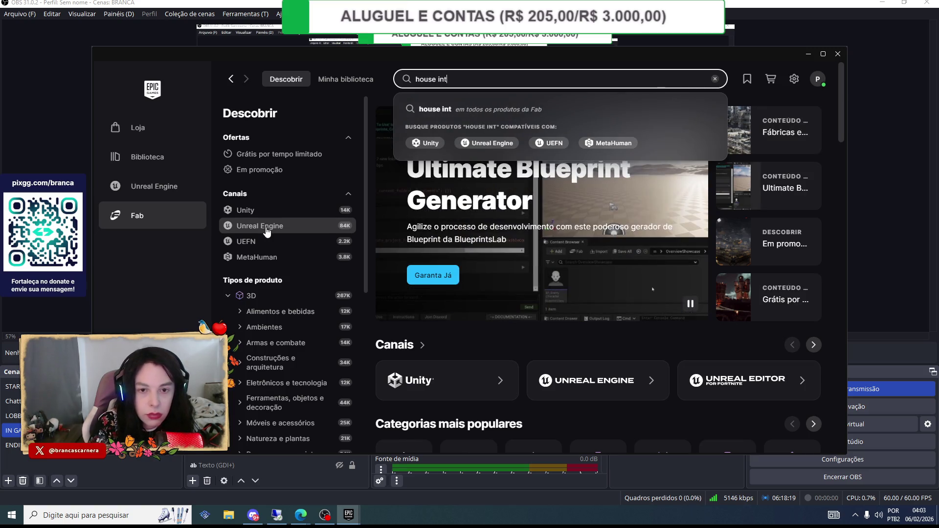
{"action": "type", "text": "erior"}
{"action": "key", "text": "Return"}
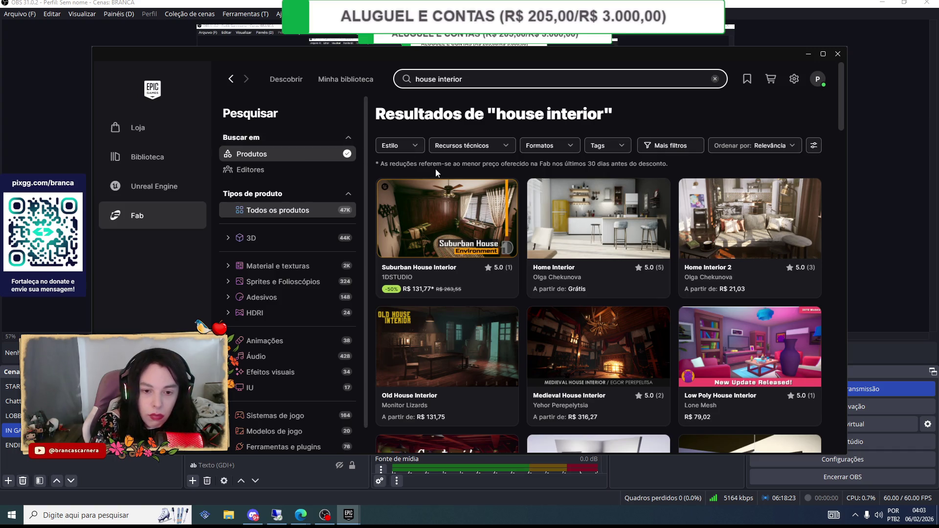
{"action": "scroll", "coordinate": [626, 203], "scroll_direction": "down", "scroll_amount": 3}
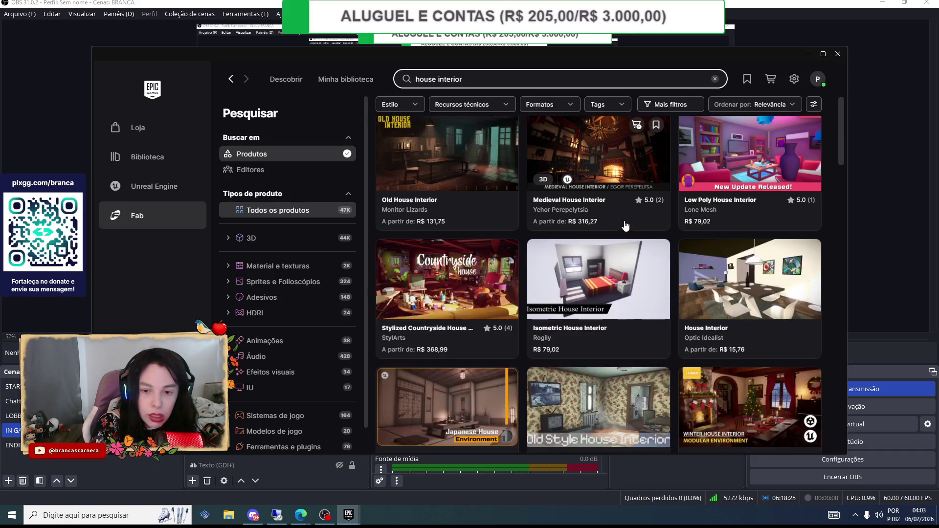
{"action": "scroll", "coordinate": [626, 201], "scroll_direction": "down", "scroll_amount": 12}
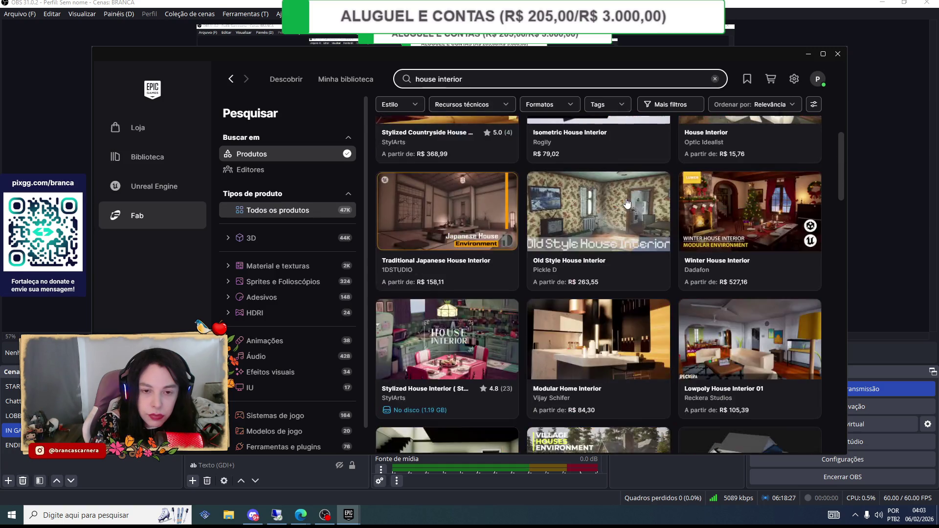
{"action": "scroll", "coordinate": [626, 197], "scroll_direction": "down", "scroll_amount": 15}
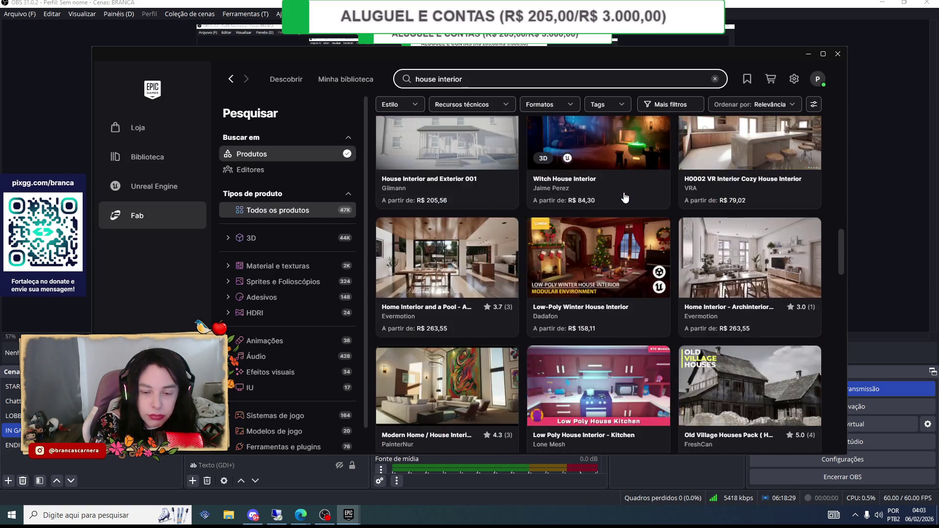
- Maximize the launcher window and select the Stylized House Interior asset
{"action": "mouse_move", "coordinate": [835, 260]}
{"action": "left_mouse_down"}
{"action": "mouse_move", "coordinate": [832, 405]}
{"action": "mouse_move", "coordinate": [842, 440]}
{"action": "mouse_move", "coordinate": [848, 103]}
{"action": "left_mouse_up"}
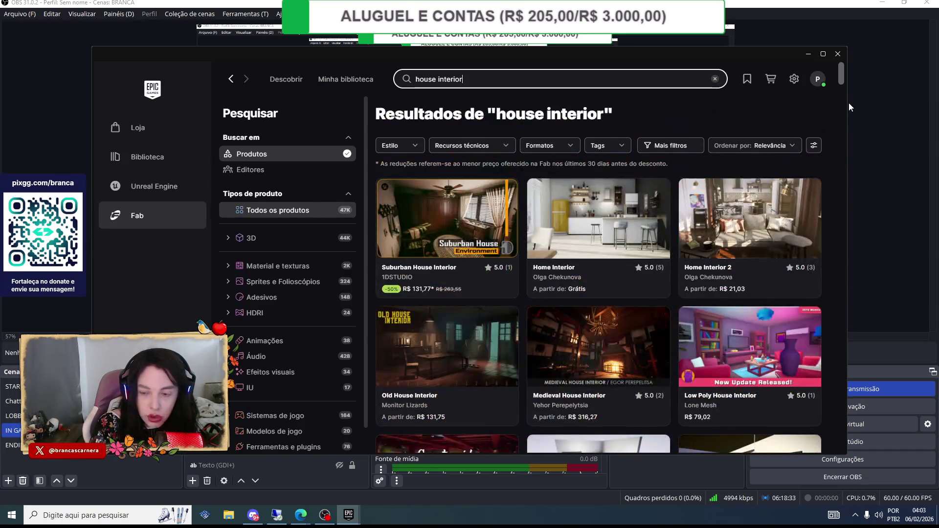
{"action": "left_click", "coordinate": [824, 54]}
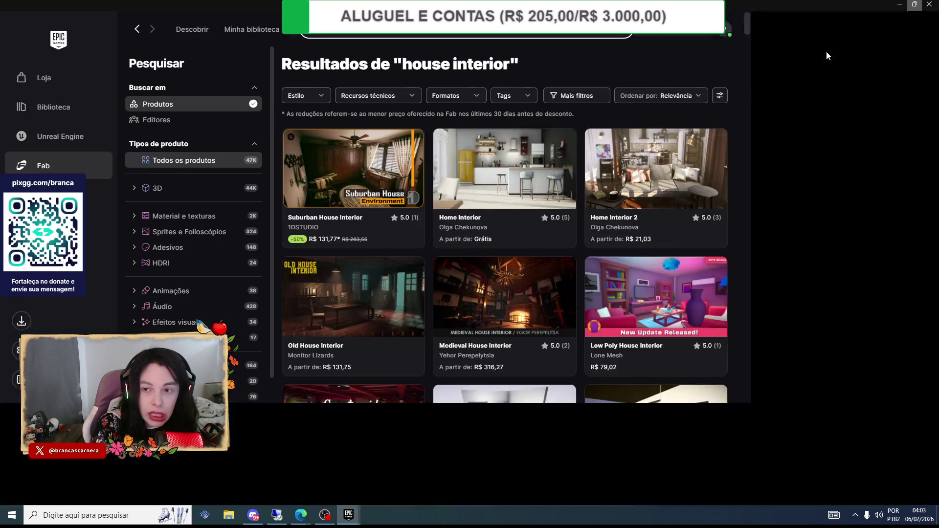
{"action": "scroll", "coordinate": [677, 237], "scroll_direction": "down", "scroll_amount": 5}
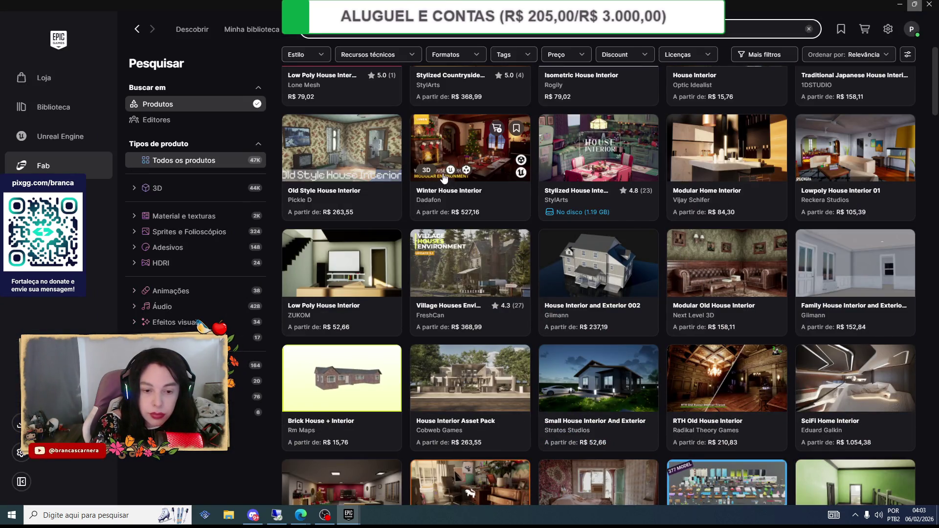
{"action": "scroll", "coordinate": [446, 180], "scroll_direction": "up", "scroll_amount": 5}
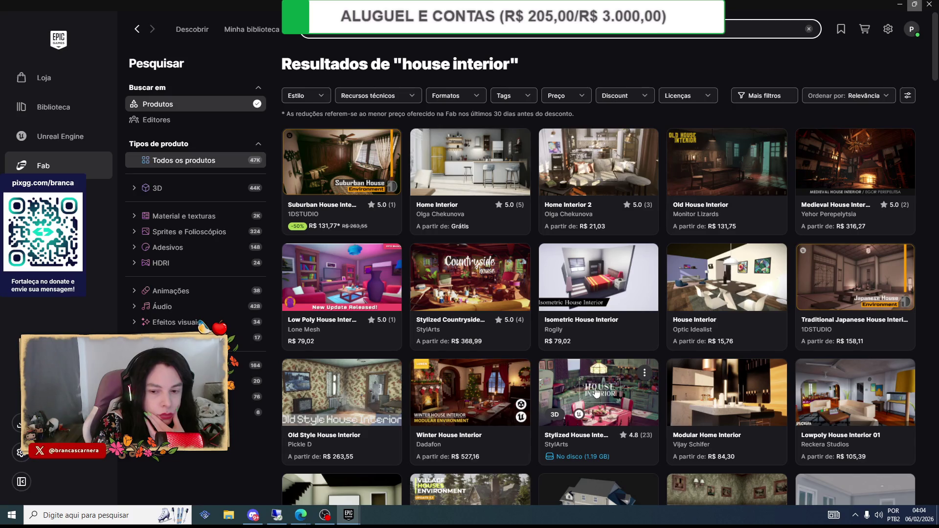
{"action": "left_click", "coordinate": [645, 375]}
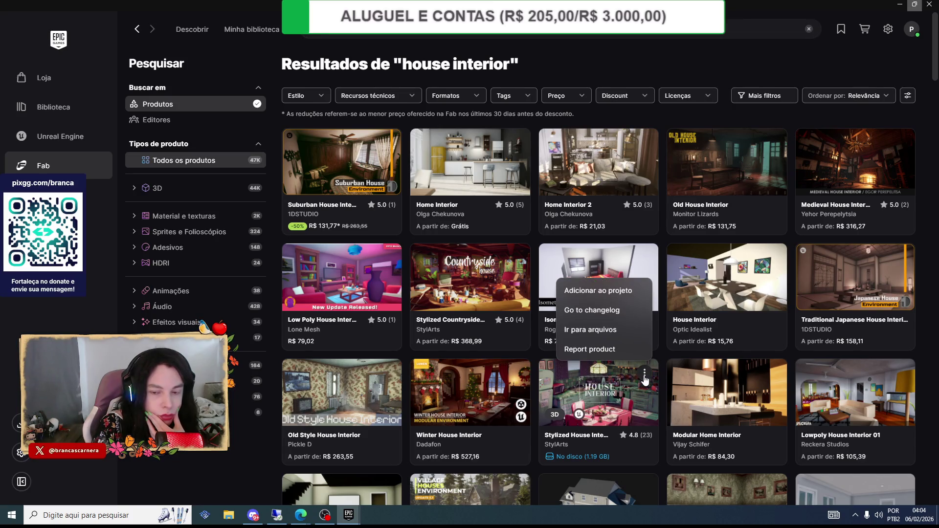
- Remove Stylized House Interior's 1.19 GB local content and close its details panel
{"action": "left_click", "coordinate": [599, 389]}
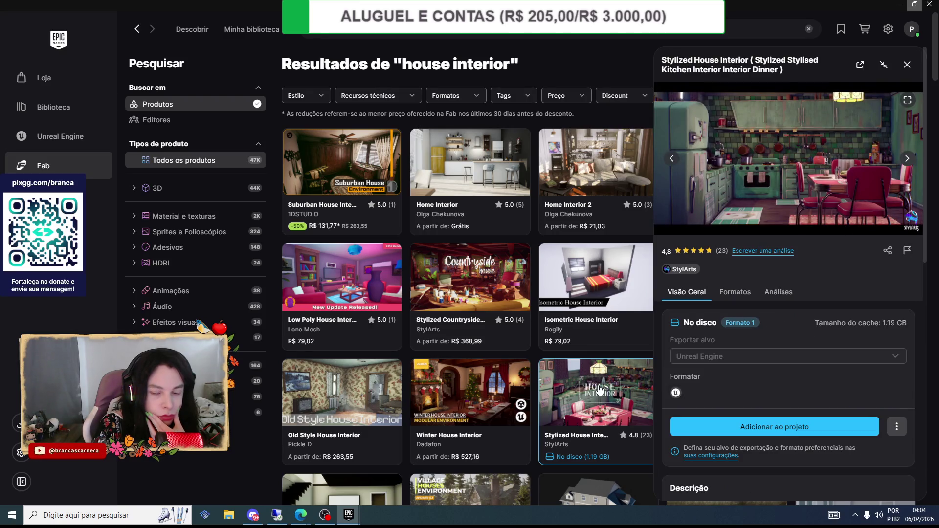
{"action": "left_click", "coordinate": [903, 434]}
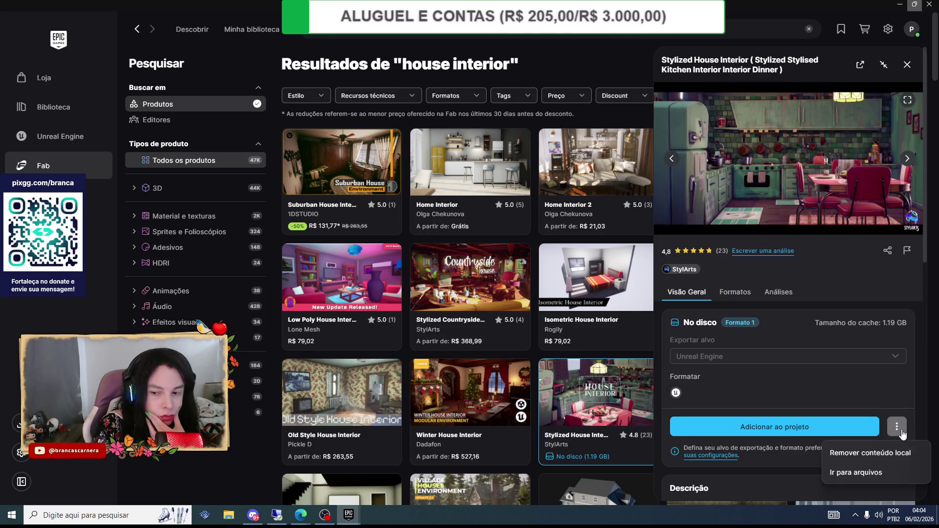
{"action": "left_click", "coordinate": [870, 453]}
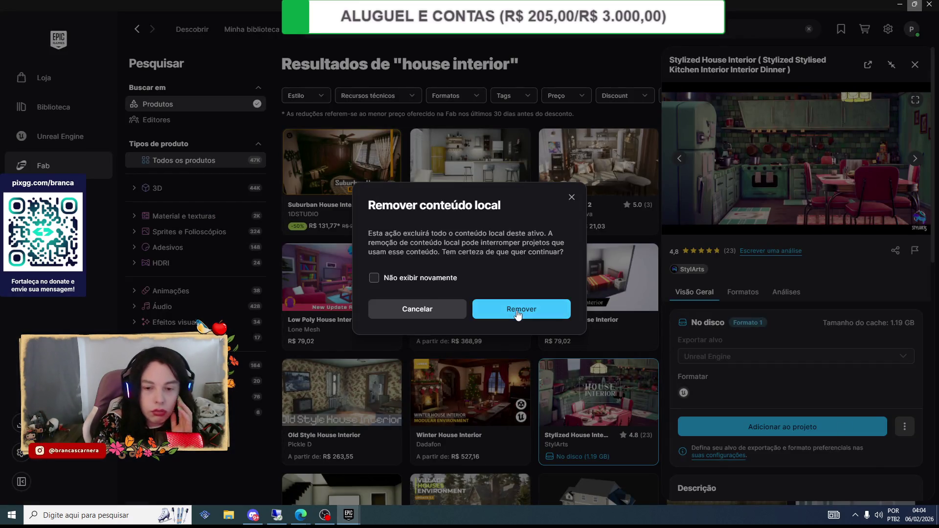
{"action": "left_click", "coordinate": [557, 309]}
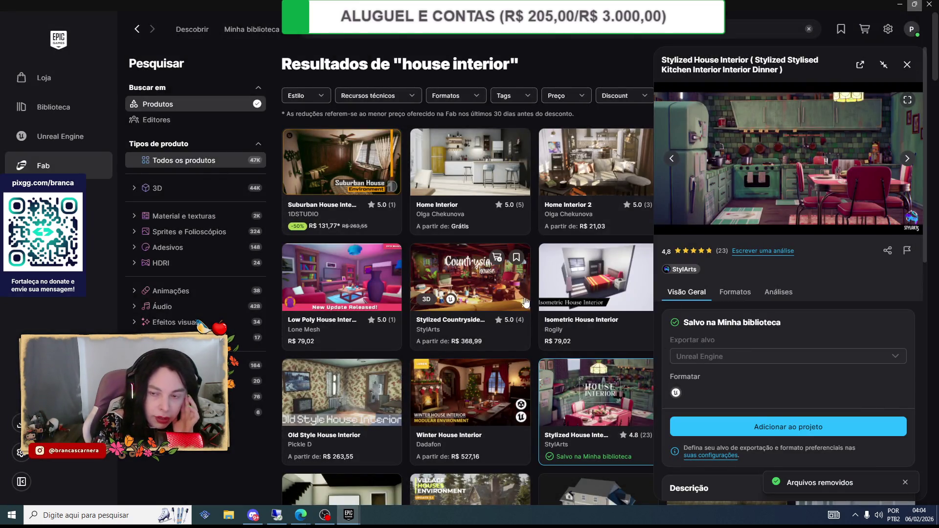
{"action": "left_click", "coordinate": [911, 28]}
{"action": "left_click", "coordinate": [904, 69]}
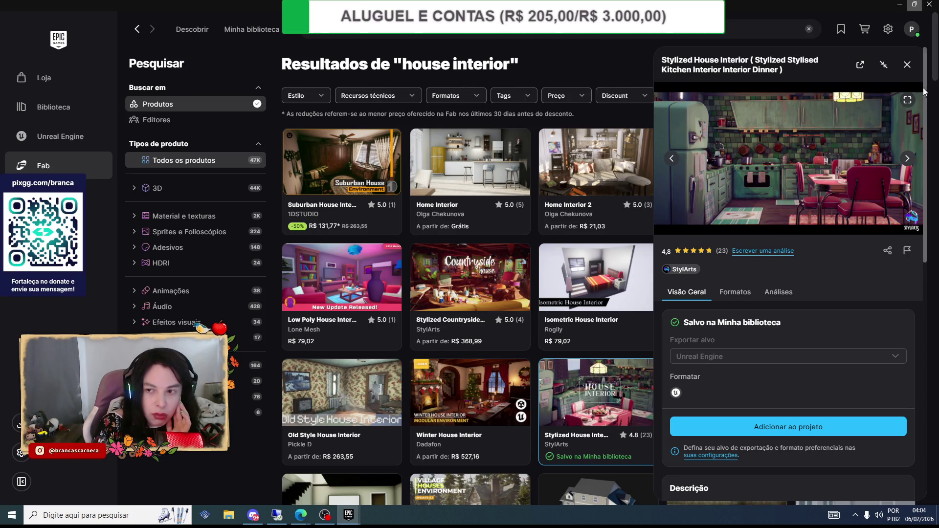
{"action": "left_click", "coordinate": [905, 66]}
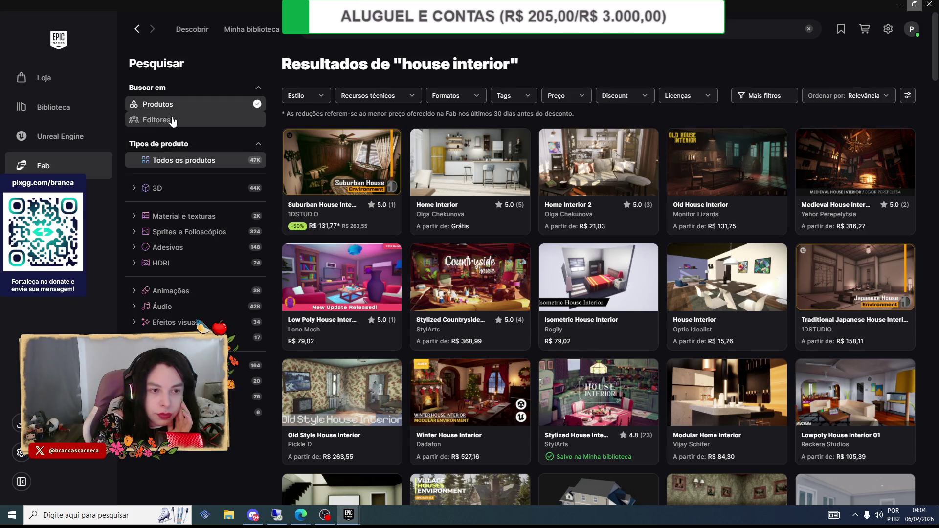
{"action": "scroll", "coordinate": [200, 154], "scroll_direction": "down", "scroll_amount": 1}
{"action": "scroll", "coordinate": [200, 153], "scroll_direction": "up", "scroll_amount": 1}
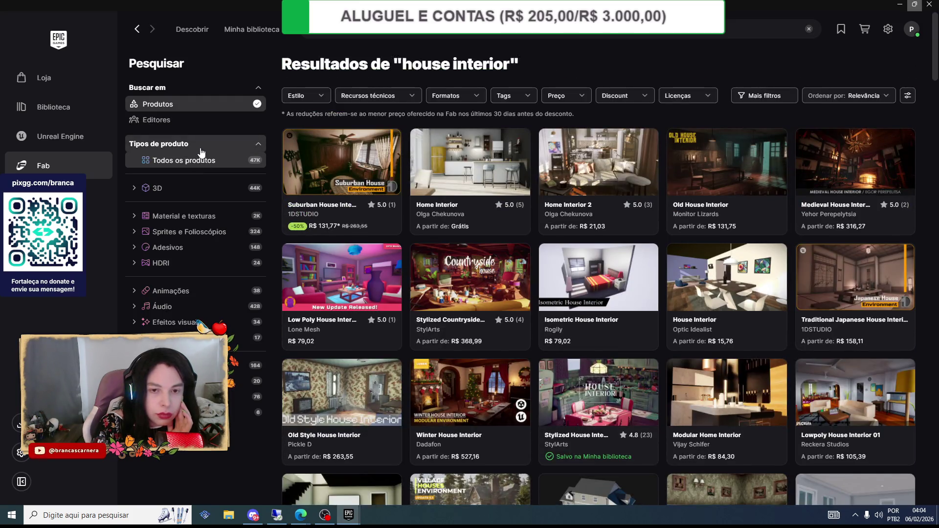
- Search for 'character' and open Creative Characters FREE in the owned-assets library
{"action": "left_click", "coordinate": [441, 30]}
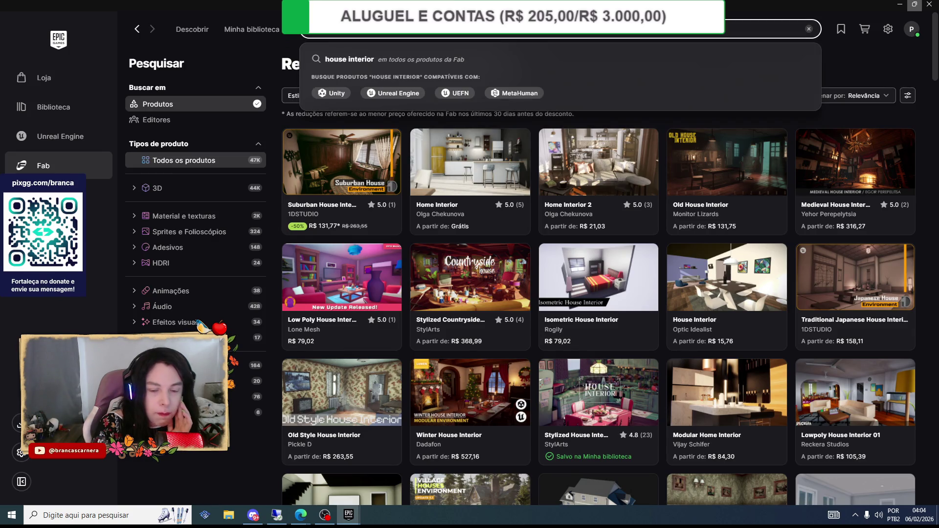
{"action": "type", "text": "cha"}
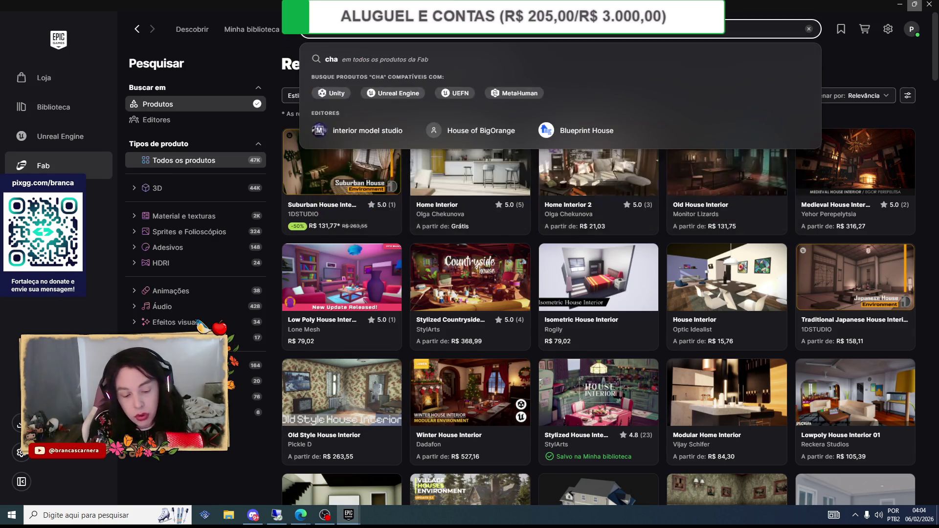
{"action": "type", "text": "racter"}
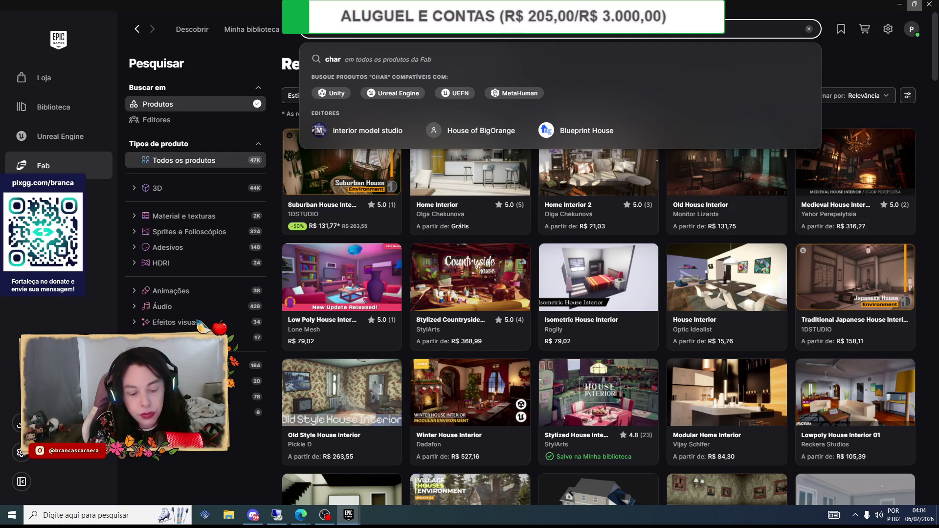
{"action": "key", "text": "Return"}
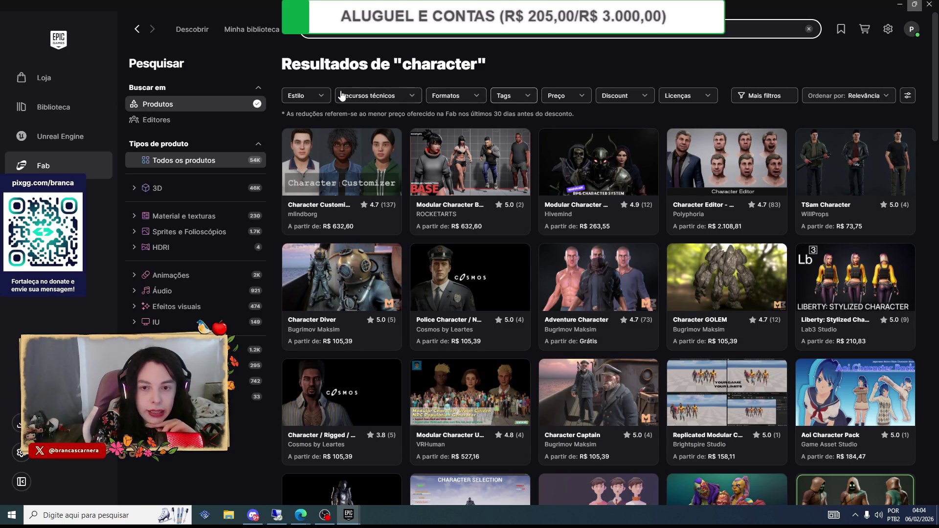
{"action": "left_click", "coordinate": [306, 94]}
{"action": "left_click", "coordinate": [307, 94]}
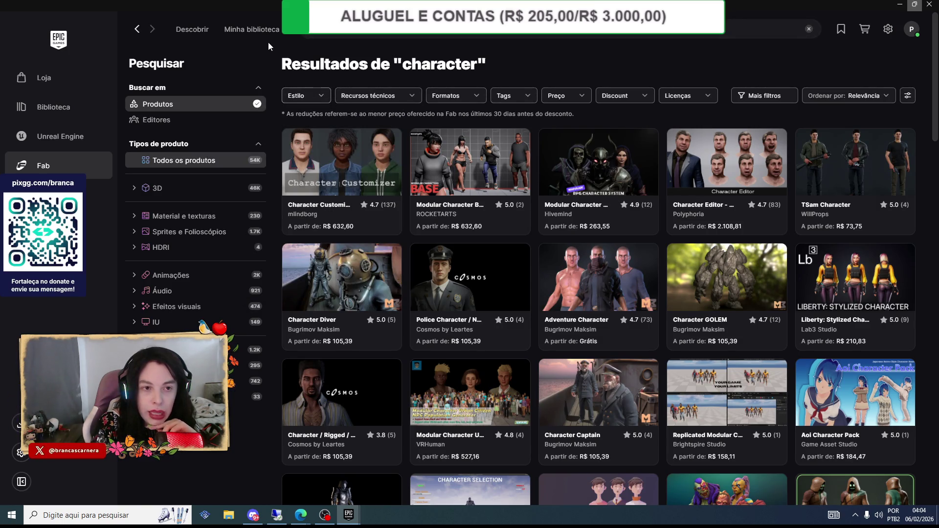
{"action": "left_click", "coordinate": [254, 30]}
{"action": "left_click", "coordinate": [599, 123]}
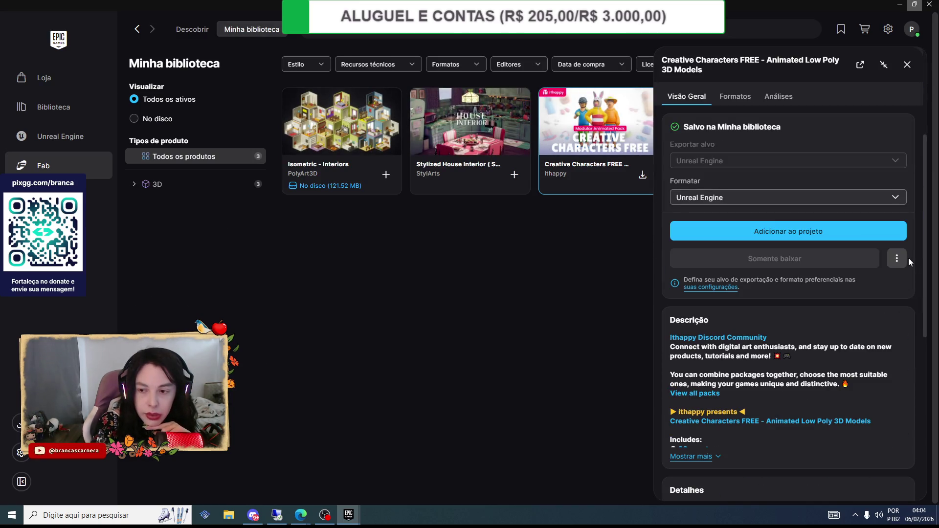
- Remove Isometric - Interiors' 121.52 MB local content, then go to the Unreal Engine section
{"action": "scroll", "coordinate": [876, 308], "scroll_direction": "up", "scroll_amount": 4}
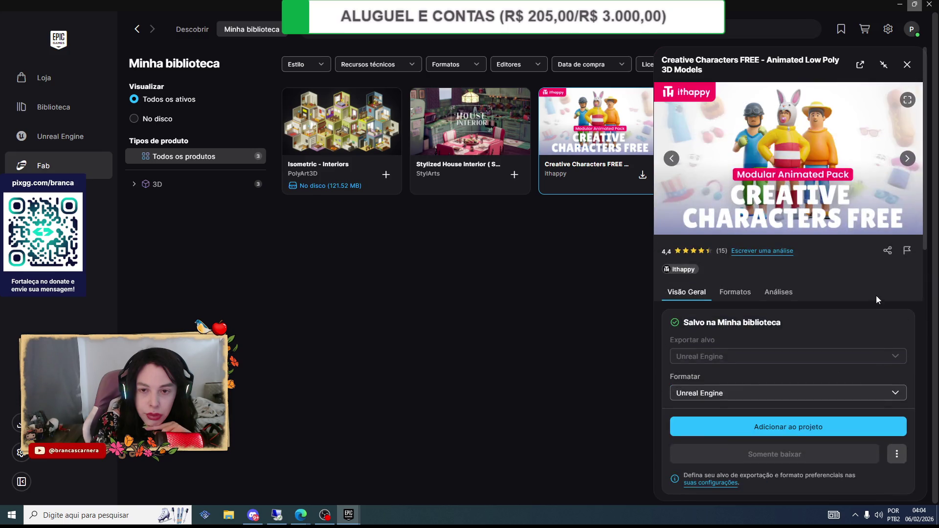
{"action": "left_click", "coordinate": [362, 118]}
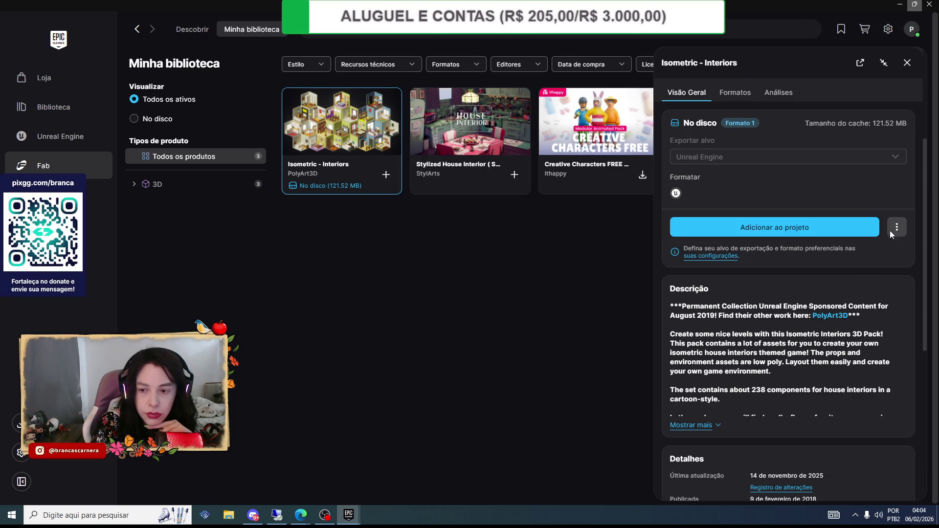
{"action": "left_click", "coordinate": [898, 227]}
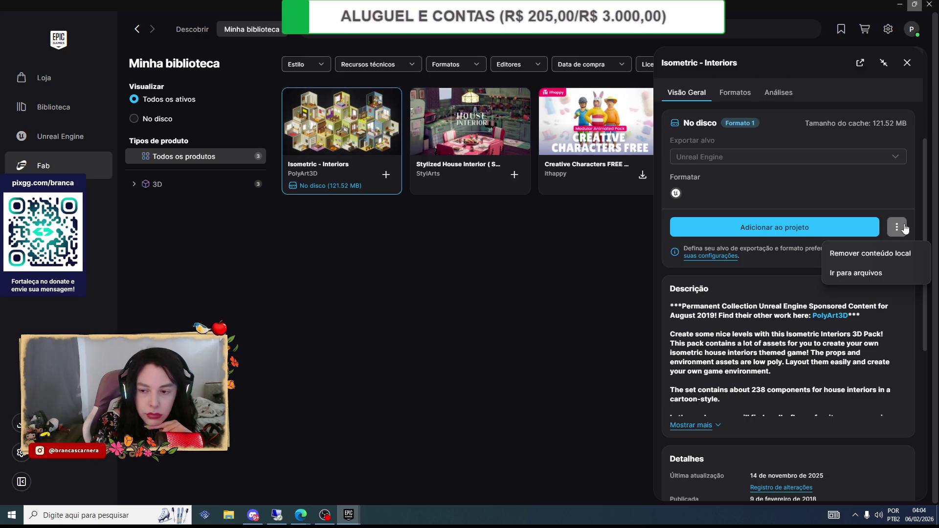
{"action": "left_click", "coordinate": [863, 253]}
{"action": "left_click", "coordinate": [535, 311]}
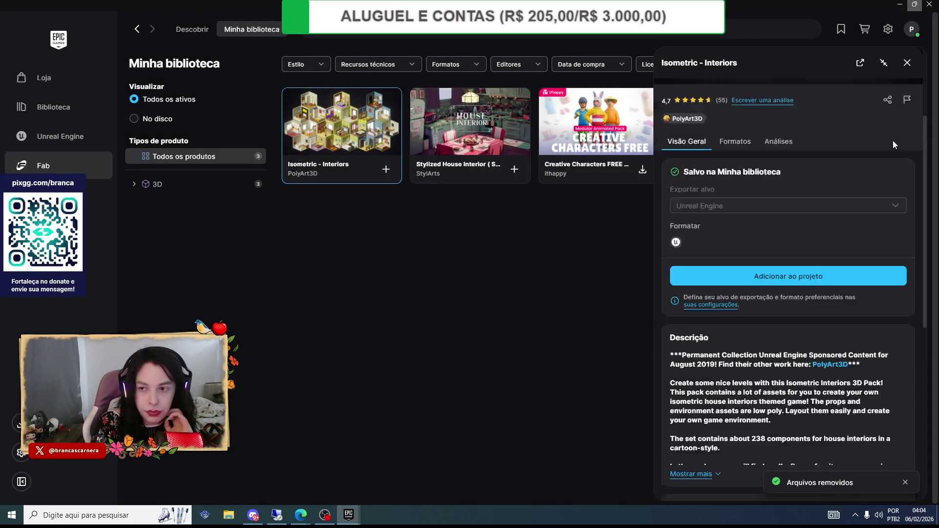
{"action": "left_click", "coordinate": [906, 64]}
{"action": "left_click", "coordinate": [93, 137]}
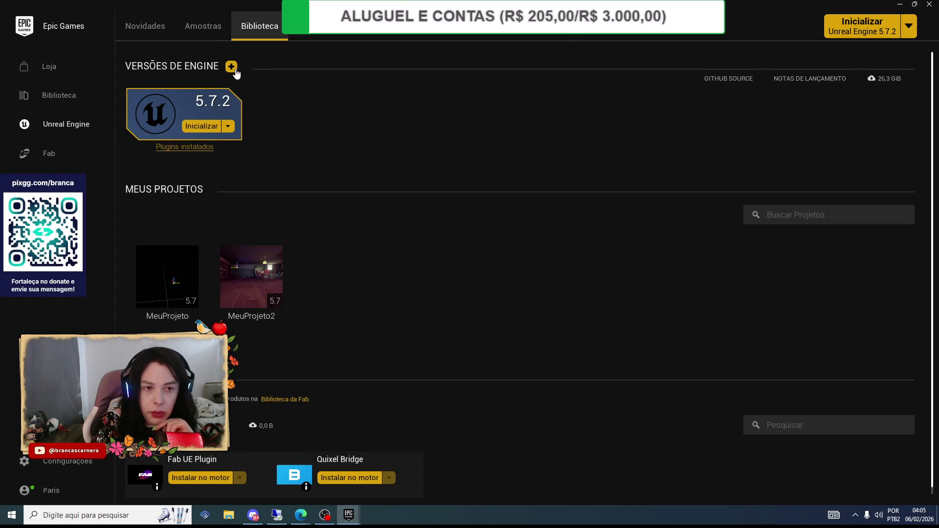
- Uninstall Unreal Engine 5.7.2 from the Unreal Engine library
{"action": "left_click", "coordinate": [228, 126]}
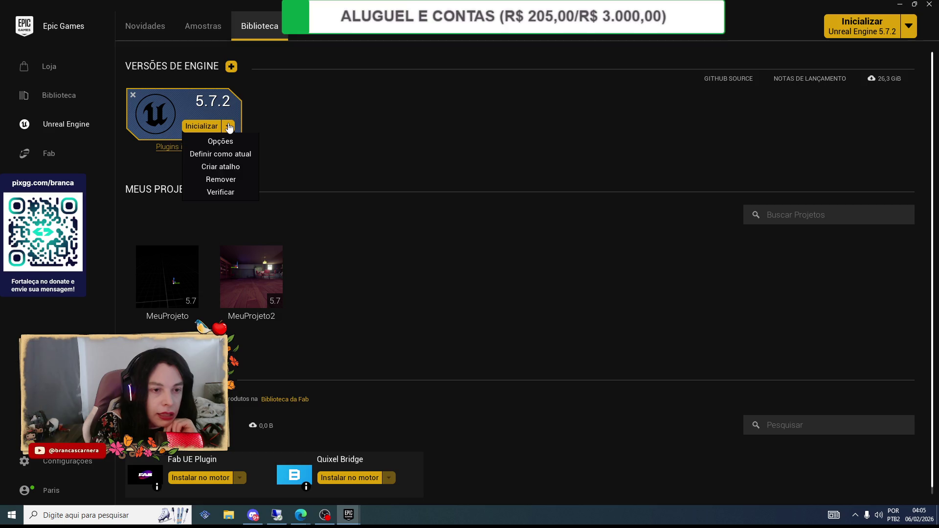
{"action": "left_click", "coordinate": [229, 126]}
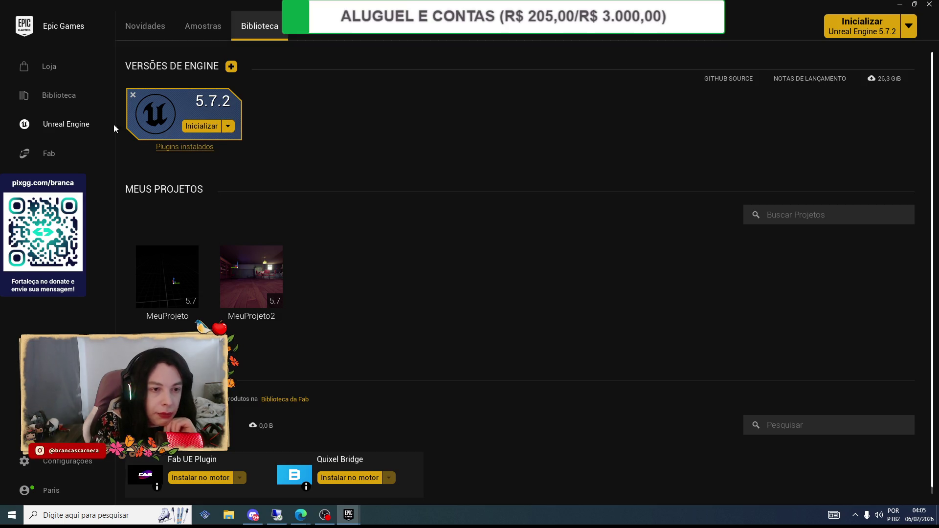
{"action": "left_click", "coordinate": [59, 126]}
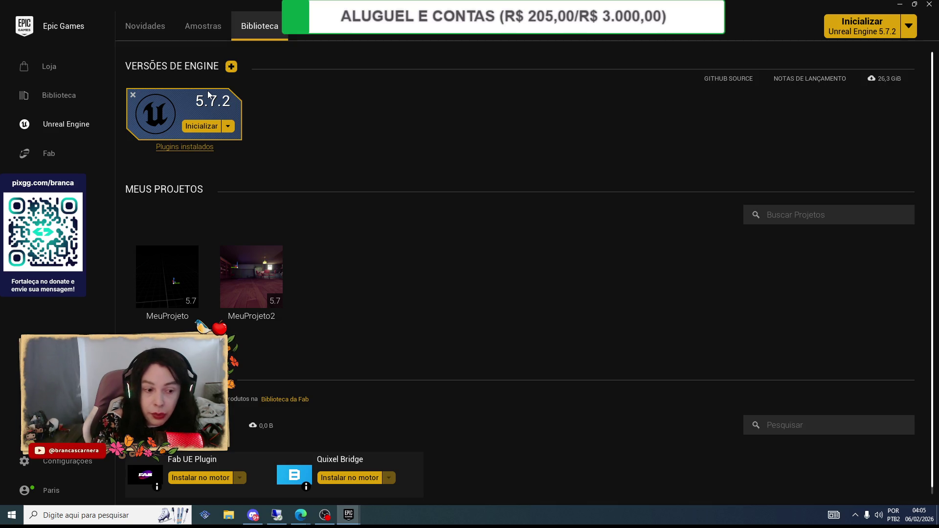
{"action": "left_click", "coordinate": [57, 100]}
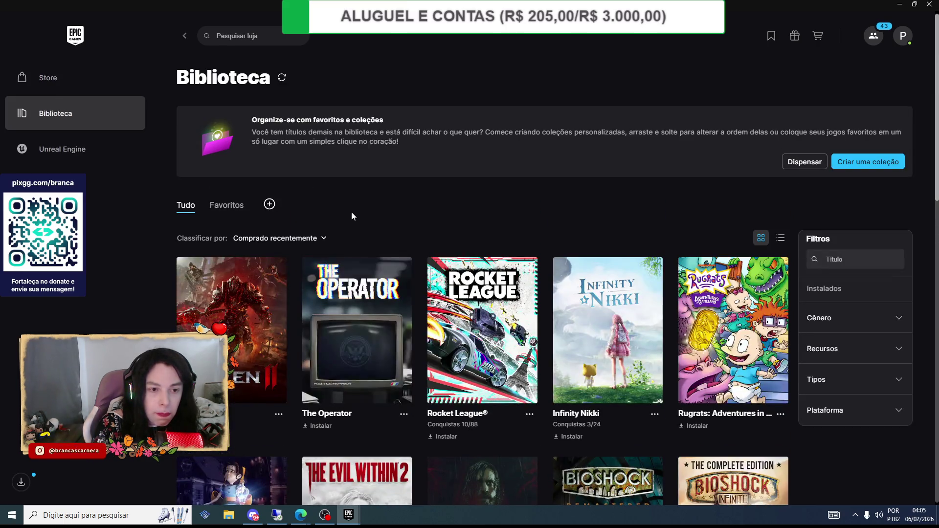
{"action": "left_click", "coordinate": [90, 146]}
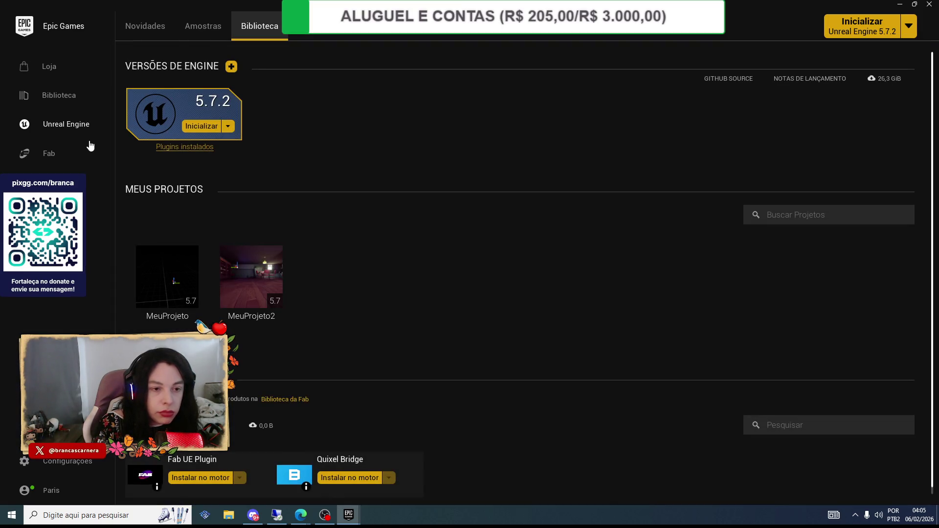
{"action": "left_click", "coordinate": [229, 126]}
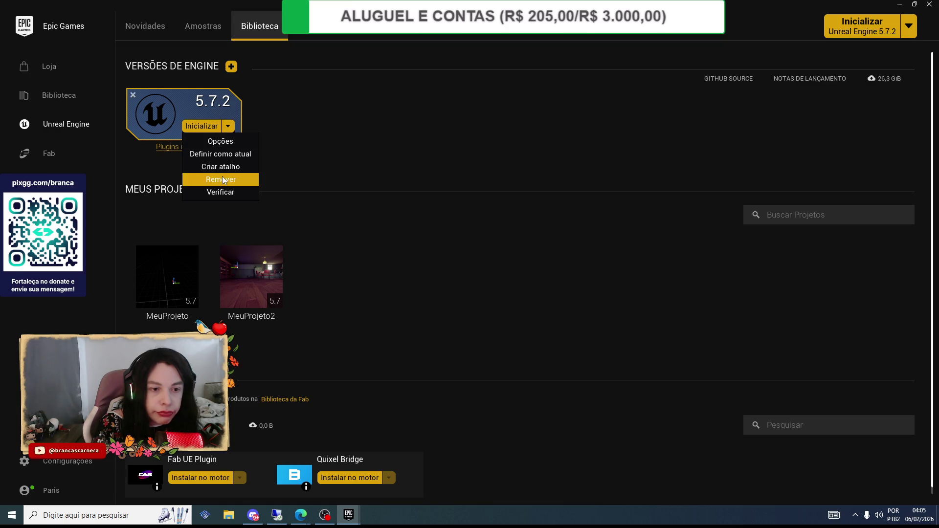
{"action": "left_click", "coordinate": [222, 179]}
{"action": "left_click", "coordinate": [502, 295]}
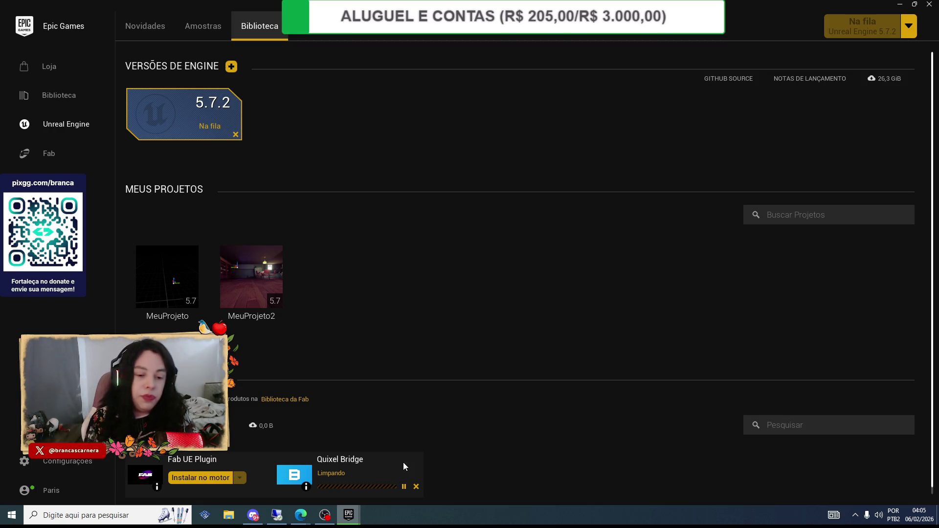
- Bring OBS Studio forward and select the monitor 2 capture source
{"action": "left_click", "coordinate": [325, 515]}
{"action": "scroll", "coordinate": [294, 431], "scroll_direction": "down", "scroll_amount": 2}
{"action": "left_click", "coordinate": [337, 419]}
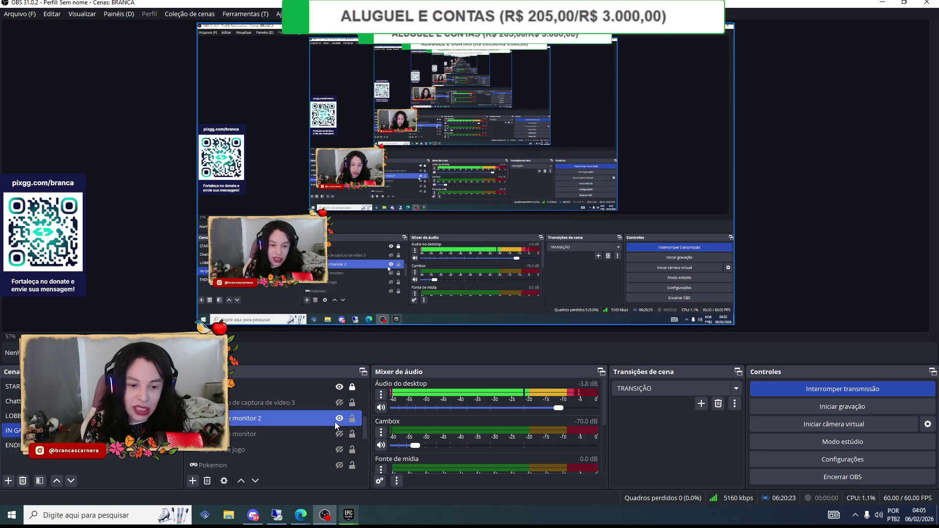
- Toggle the monitor 2 capture's visibility in OBS, then switch to the remote desktop session
{"action": "left_click", "coordinate": [339, 418]}
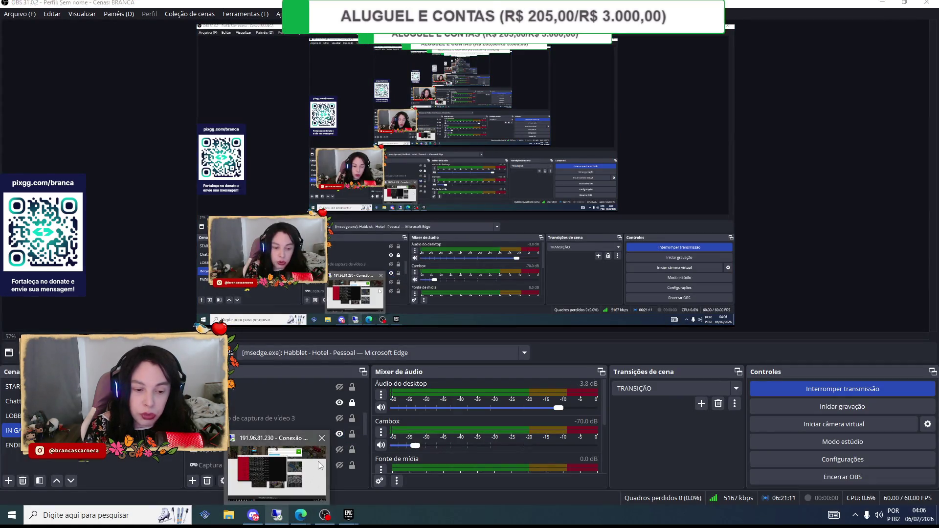
{"action": "left_click", "coordinate": [288, 523]}
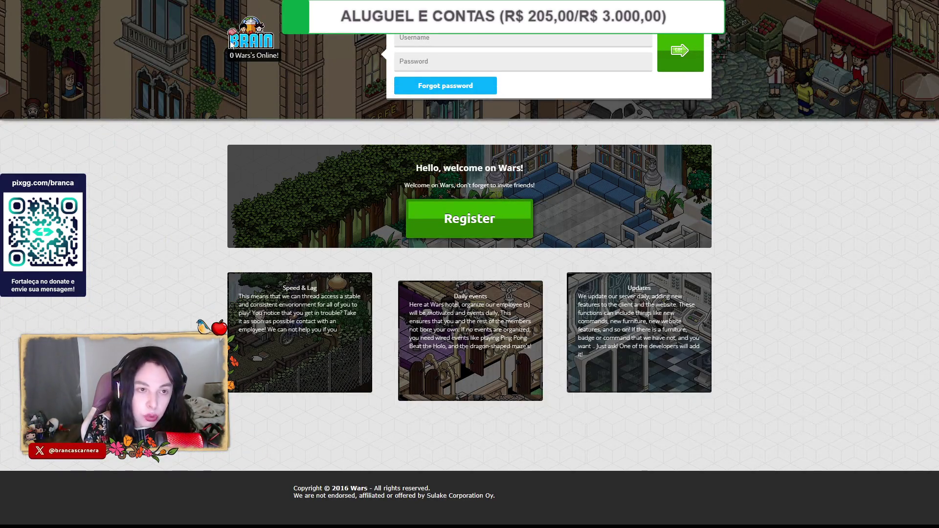
- Log in to Wars Hotel with the saved username and account password, then launch Nitro
{"action": "left_click", "coordinate": [406, 38]}
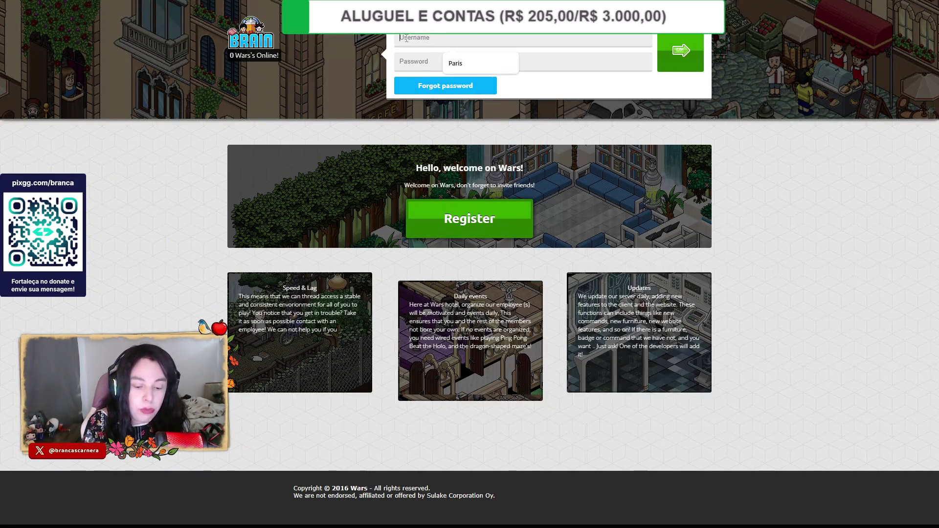
{"action": "type", "text": "Pa"}
{"action": "left_click", "coordinate": [410, 61]}
{"action": "type", "text": "********"}
{"action": "left_click", "coordinate": [680, 50]}
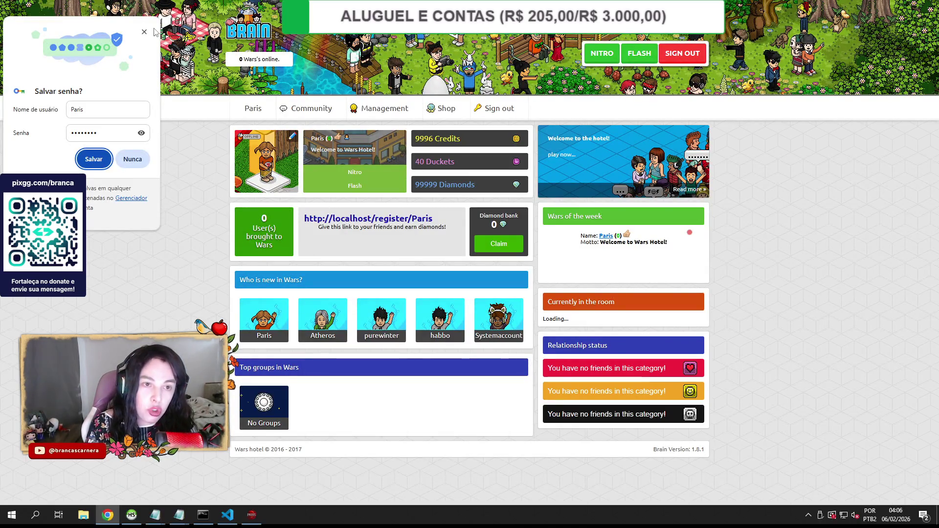
{"action": "left_click", "coordinate": [144, 32]}
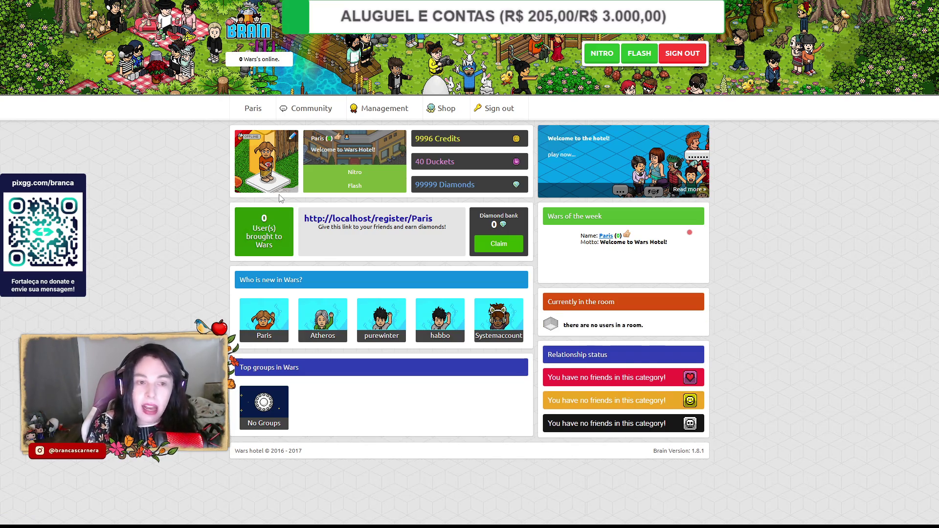
{"action": "left_click", "coordinate": [604, 55]}
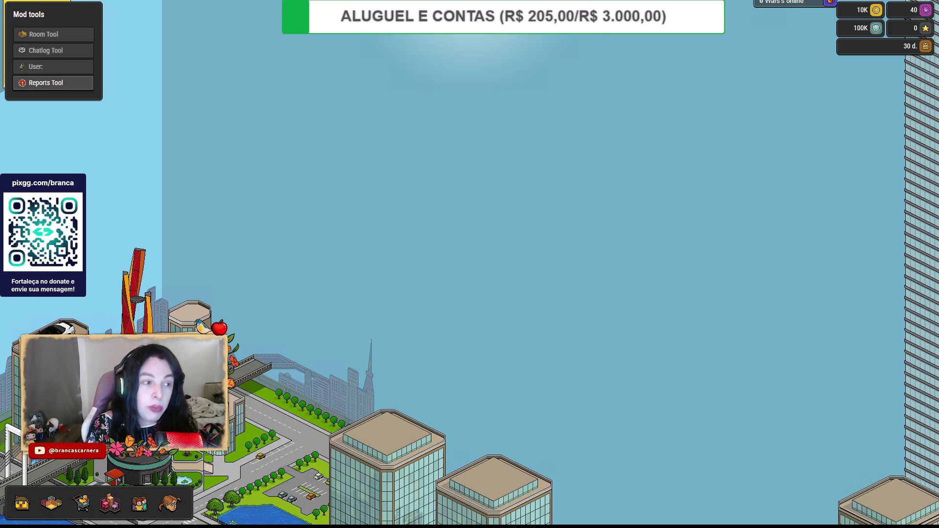
- Enter the Wedding Chapel from the Navigator and sit on the Chinese Lacquer Sofa
{"action": "left_click", "coordinate": [52, 503]}
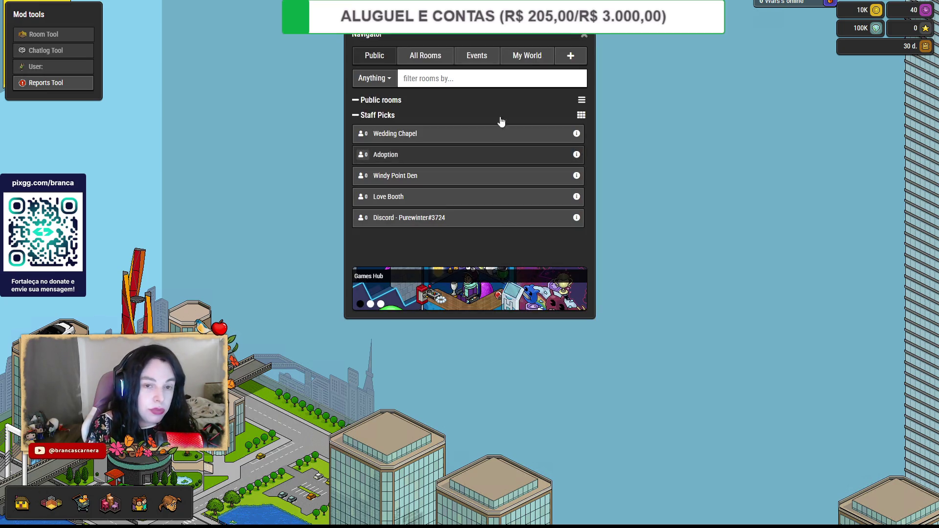
{"action": "left_click", "coordinate": [535, 54]}
{"action": "left_click", "coordinate": [411, 134]}
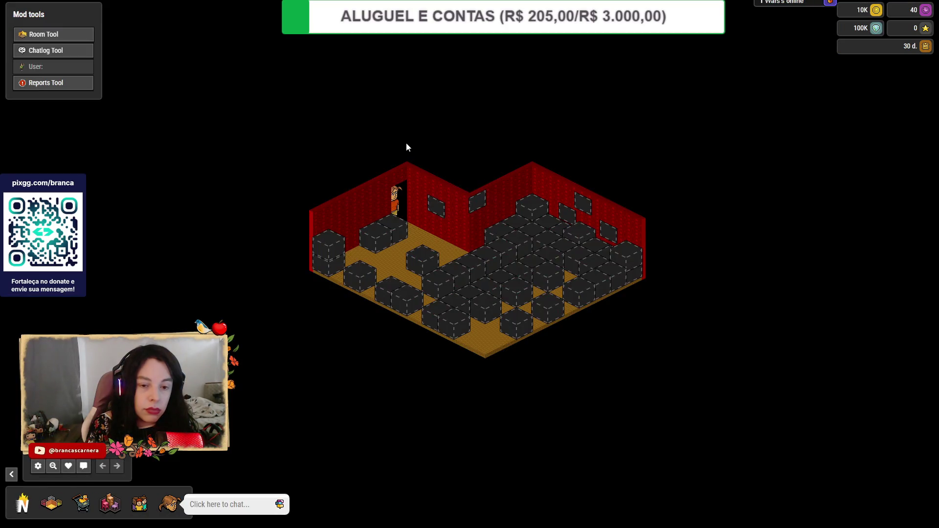
{"action": "left_click", "coordinate": [428, 252]}
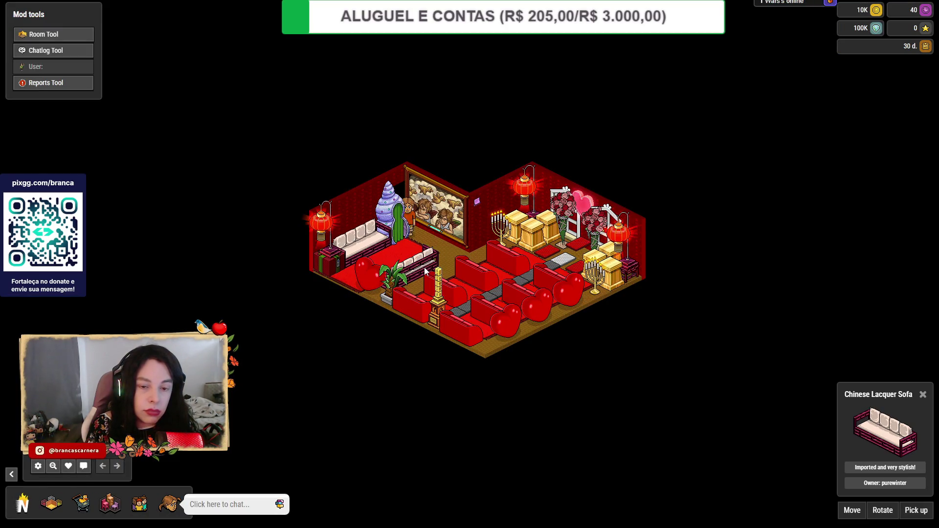
{"action": "left_click", "coordinate": [421, 237]}
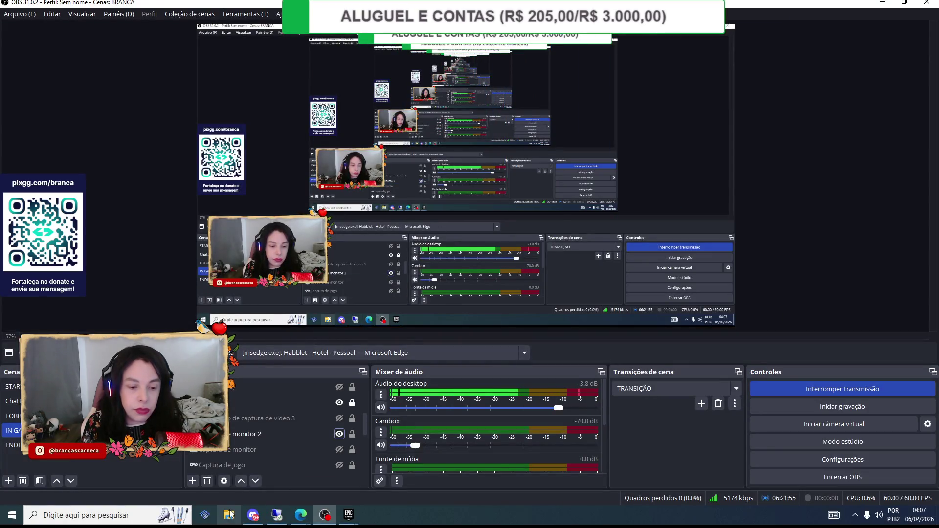
- Check the Epic Games library and drive space in File Explorer, then return to the hotel
{"action": "mouse_move", "coordinate": [347, 515]}
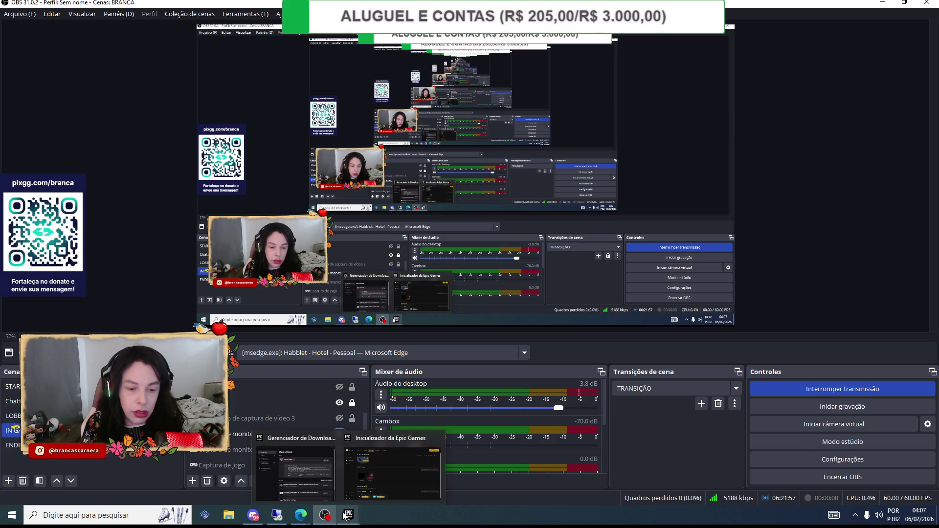
{"action": "left_click", "coordinate": [400, 468]}
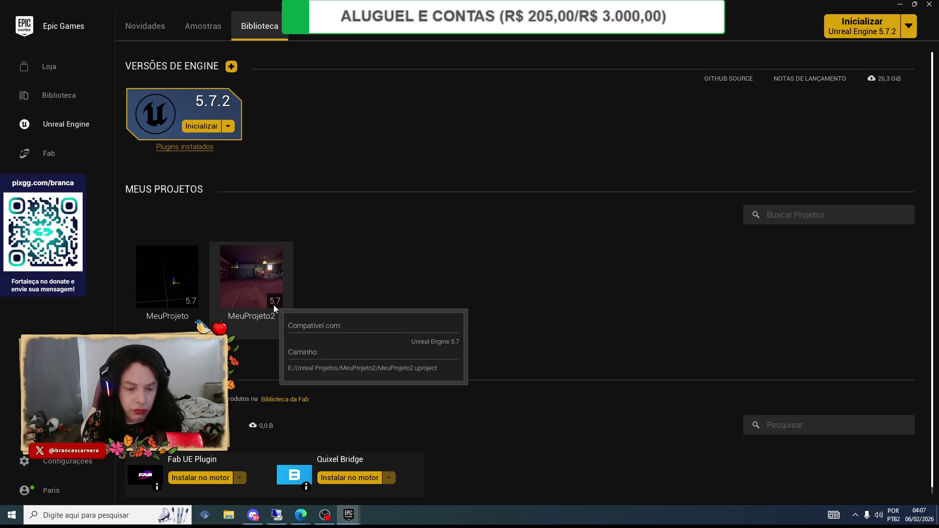
{"action": "left_click", "coordinate": [229, 515]}
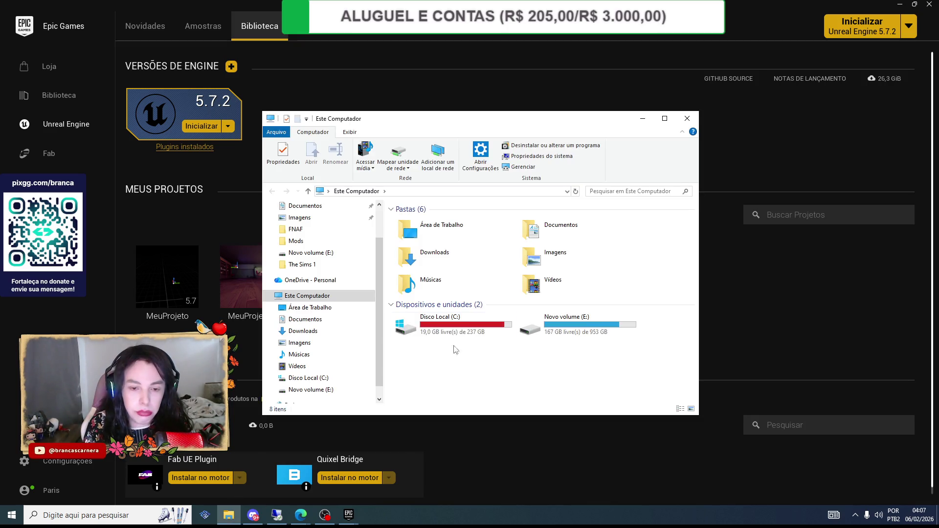
{"action": "left_click", "coordinate": [485, 428]}
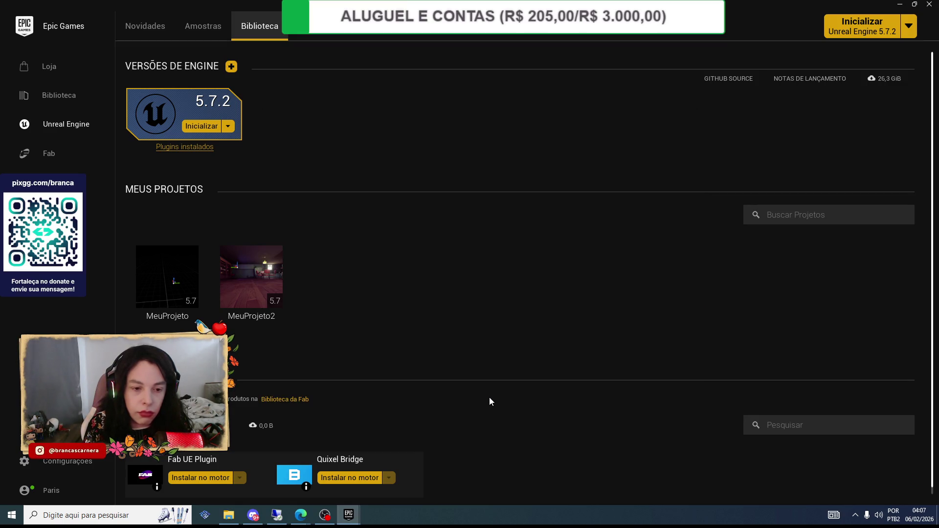
{"action": "left_click", "coordinate": [326, 513]}
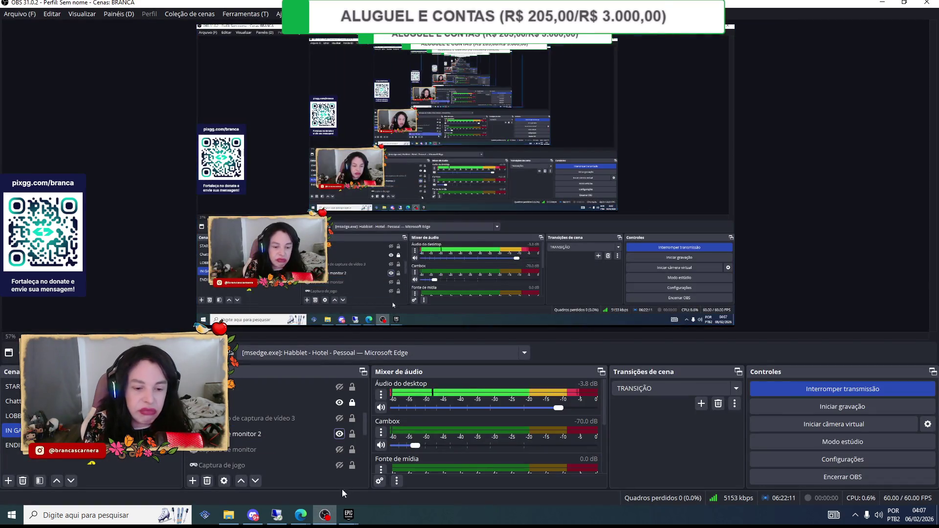
{"action": "left_click", "coordinate": [282, 518]}
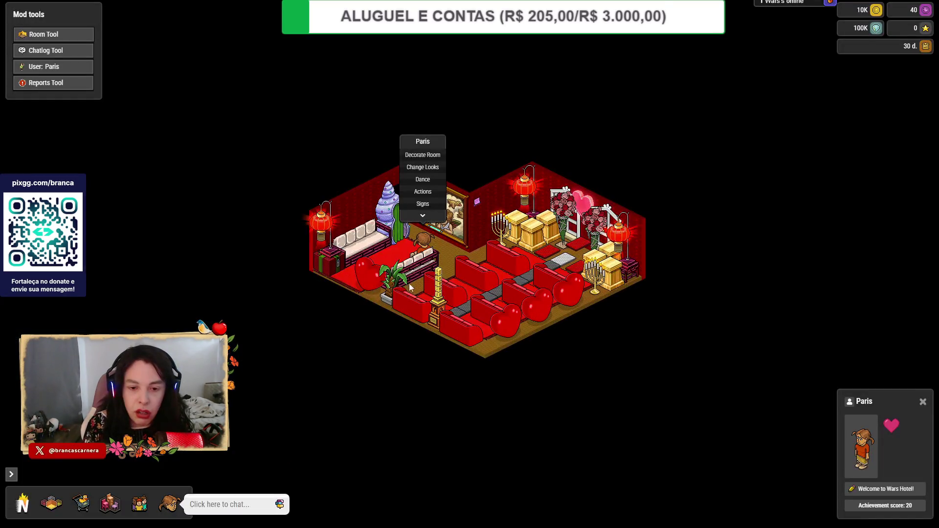
- Sit the avatar on the red Heart Sofa, pan the room, and open the Navigator
{"action": "left_click", "coordinate": [408, 280]}
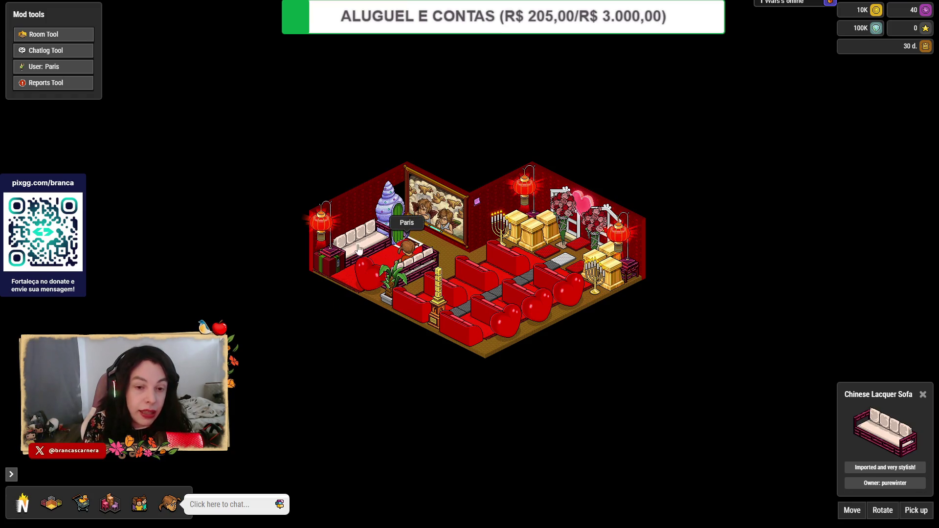
{"action": "left_click", "coordinate": [409, 249]}
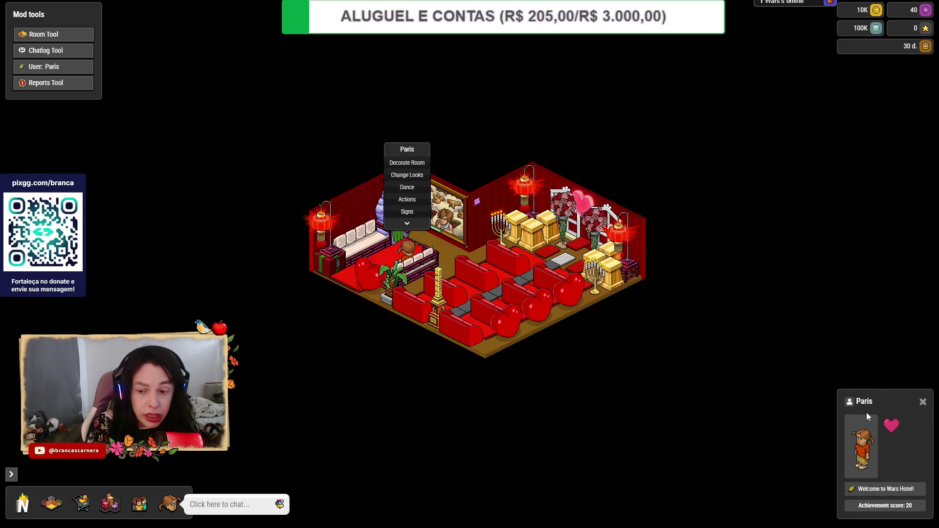
{"action": "left_click", "coordinate": [478, 276]}
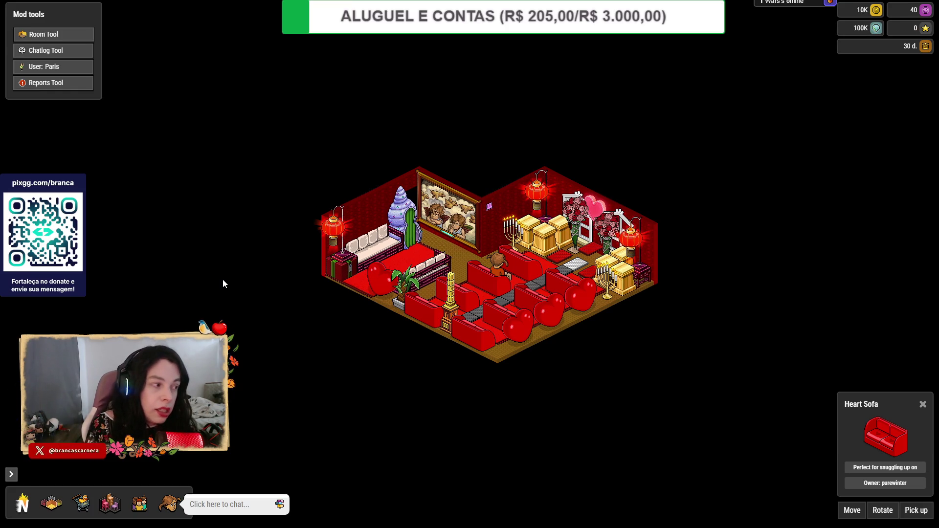
{"action": "left_click_drag", "start_coordinate": [213, 284], "coordinate": [172, 312]}
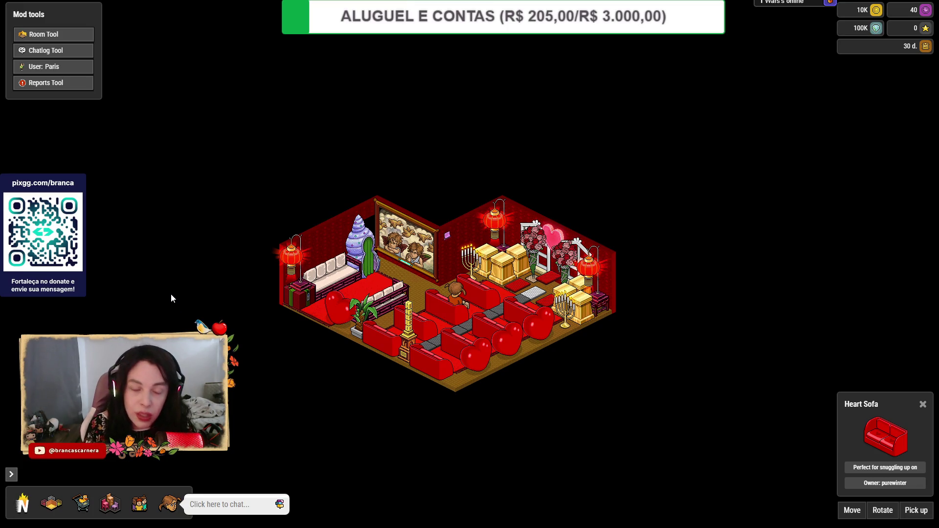
{"action": "left_click", "coordinate": [51, 501]}
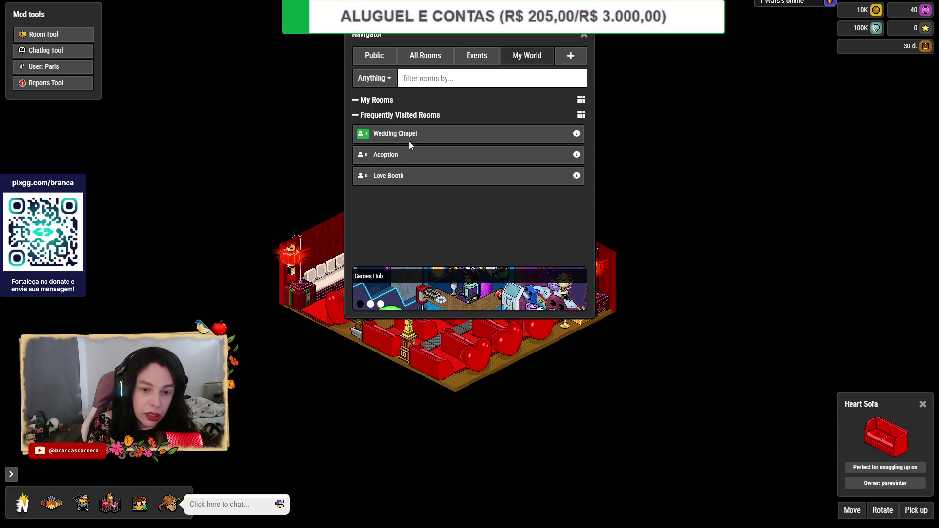
- Enter the striped-wall garden room from the Navigator's full room list
{"action": "left_click", "coordinate": [425, 55]}
{"action": "left_click_drag", "start_coordinate": [439, 44], "coordinate": [416, 85]}
{"action": "scroll", "coordinate": [425, 181], "scroll_direction": "down", "scroll_amount": 1}
{"action": "left_click", "coordinate": [405, 213]}
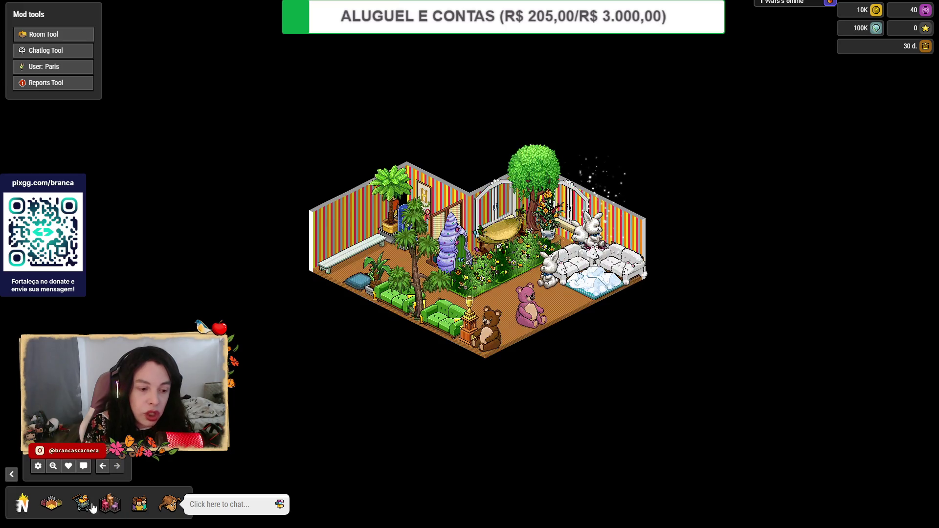
- Start gifting African bones from the shop's African furni line, then cancel the gift
{"action": "left_click", "coordinate": [86, 504]}
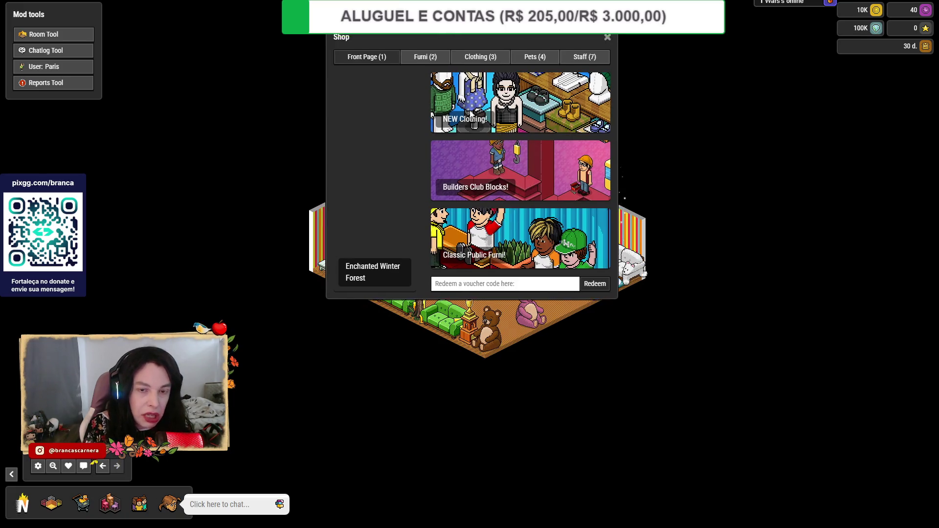
{"action": "left_click_drag", "start_coordinate": [435, 36], "coordinate": [483, 147]}
{"action": "left_click", "coordinate": [460, 167]}
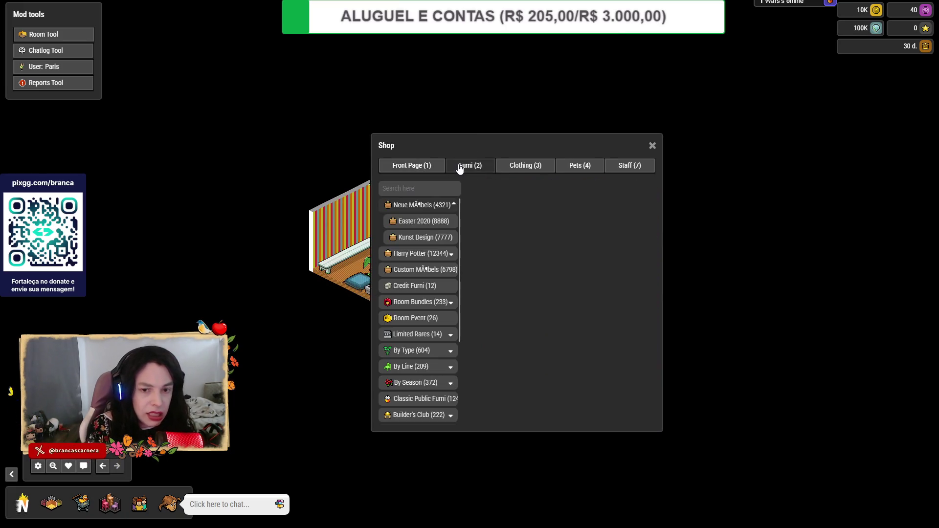
{"action": "left_click", "coordinate": [418, 334]}
{"action": "left_click", "coordinate": [416, 349]}
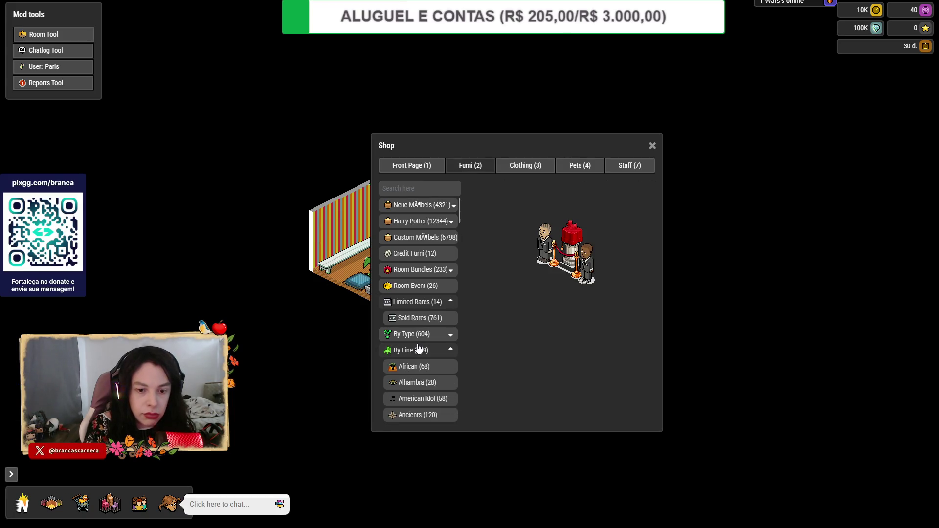
{"action": "left_click", "coordinate": [490, 334]}
{"action": "mouse_move", "coordinate": [518, 146]}
{"action": "left_mouse_down"}
{"action": "mouse_move", "coordinate": [283, 161]}
{"action": "mouse_move", "coordinate": [305, 163]}
{"action": "left_mouse_up"}
{"action": "left_click", "coordinate": [421, 439]}
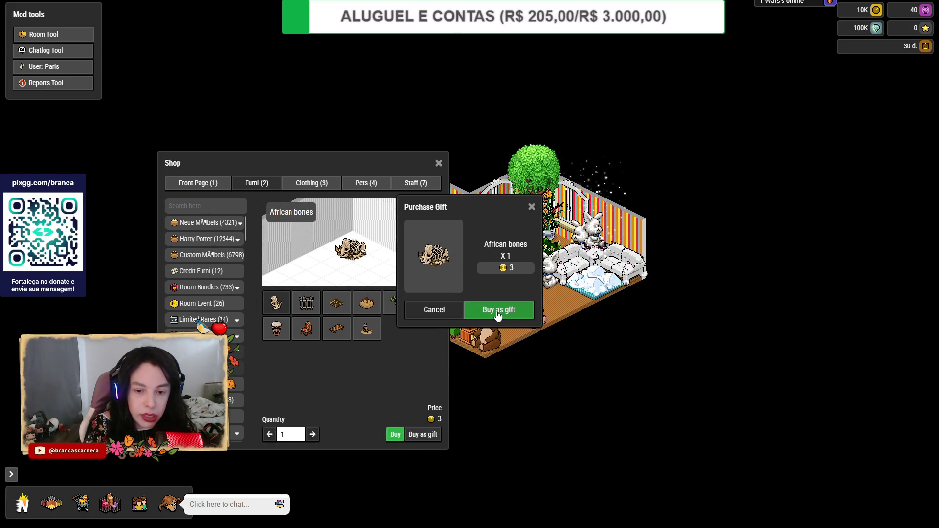
{"action": "left_click", "coordinate": [499, 312]}
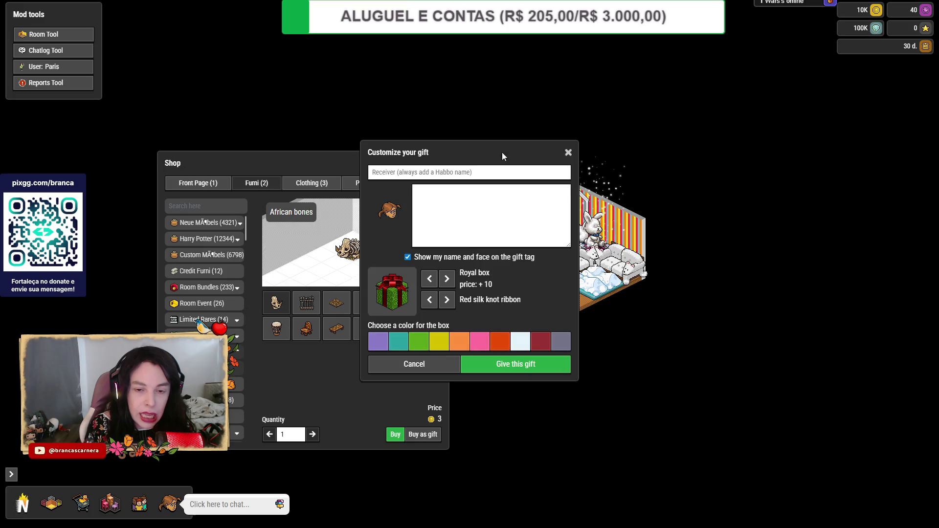
{"action": "key", "text": "Escape"}
{"action": "left_click", "coordinate": [454, 292]}
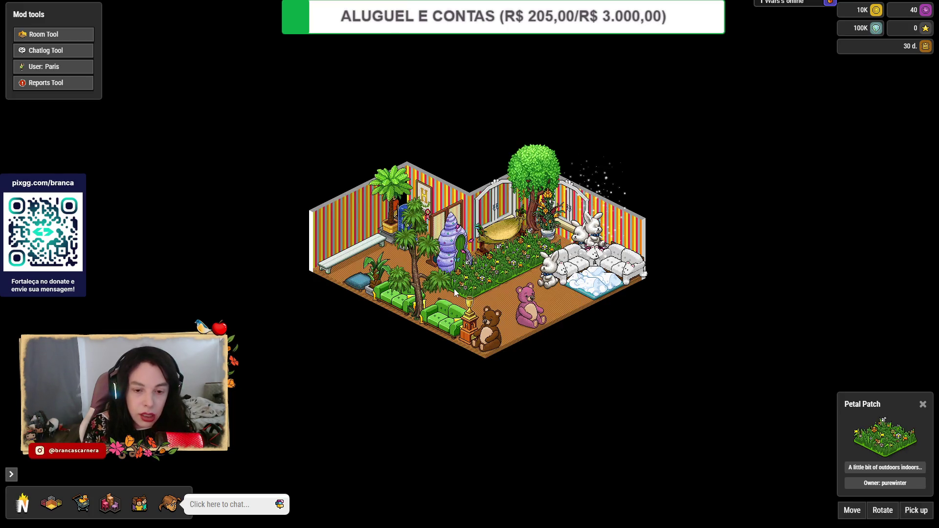
- Sit the avatar on the green Mountain dew sohva sofa and dismiss its action menu
{"action": "left_click", "coordinate": [439, 322]}
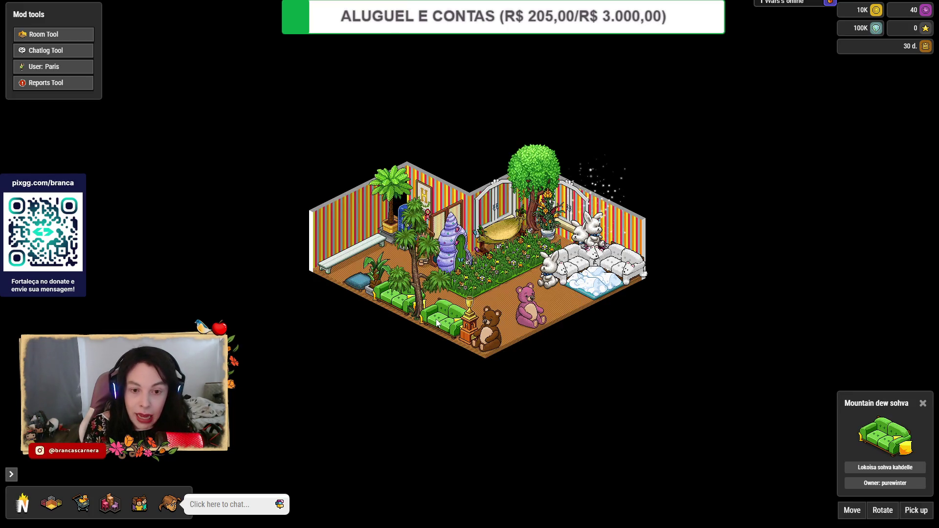
{"action": "left_click", "coordinate": [392, 358]}
{"action": "left_click", "coordinate": [441, 307]}
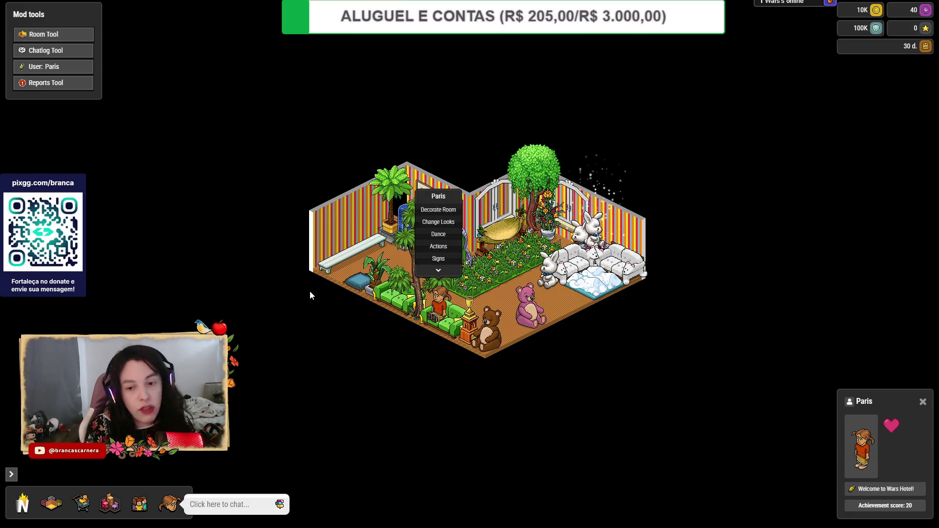
{"action": "left_click", "coordinate": [310, 291]}
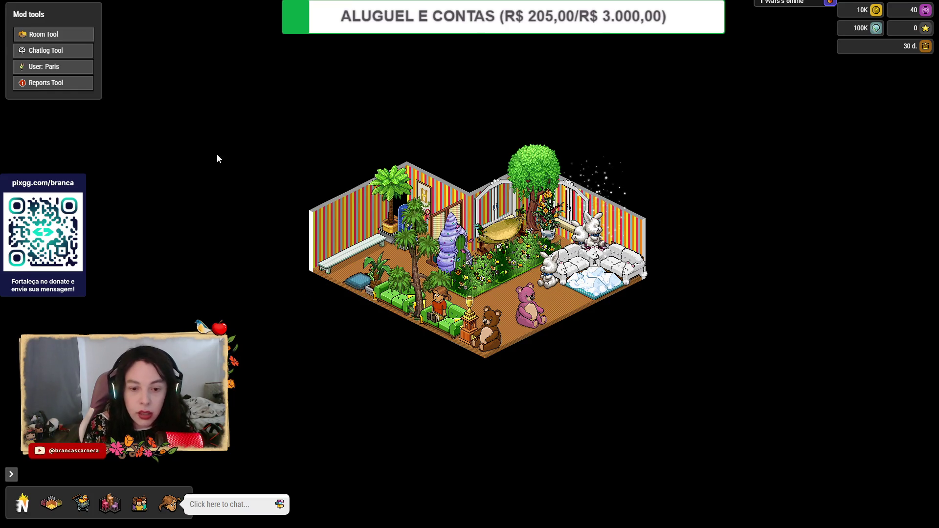
- Pan the room view left, then zoom it out and back in from the room toolbar
{"action": "left_click_drag", "start_coordinate": [216, 153], "coordinate": [172, 157]}
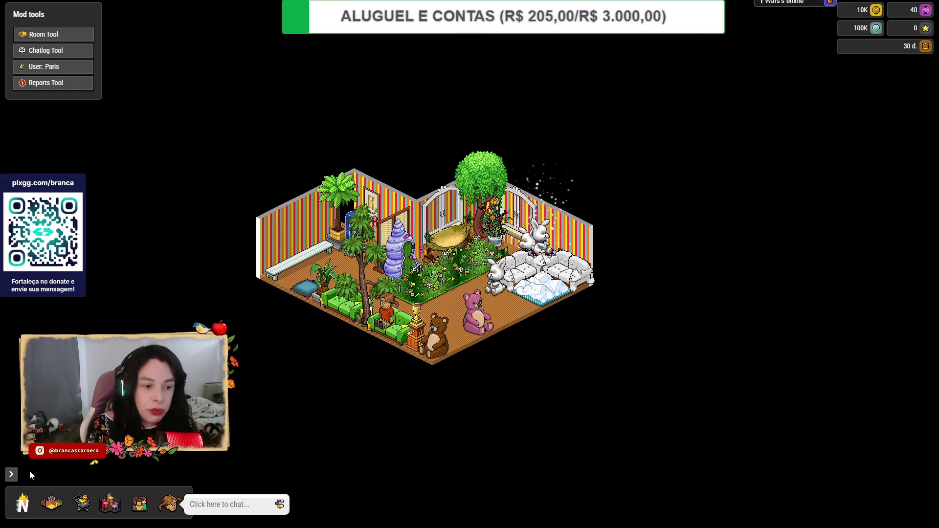
{"action": "left_click", "coordinate": [10, 474]}
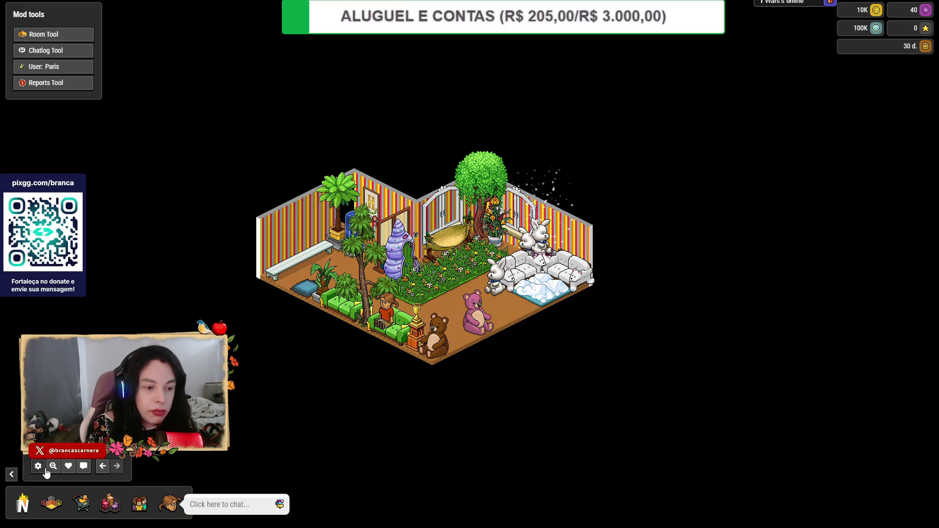
{"action": "left_click", "coordinate": [53, 470]}
{"action": "left_click", "coordinate": [55, 471]}
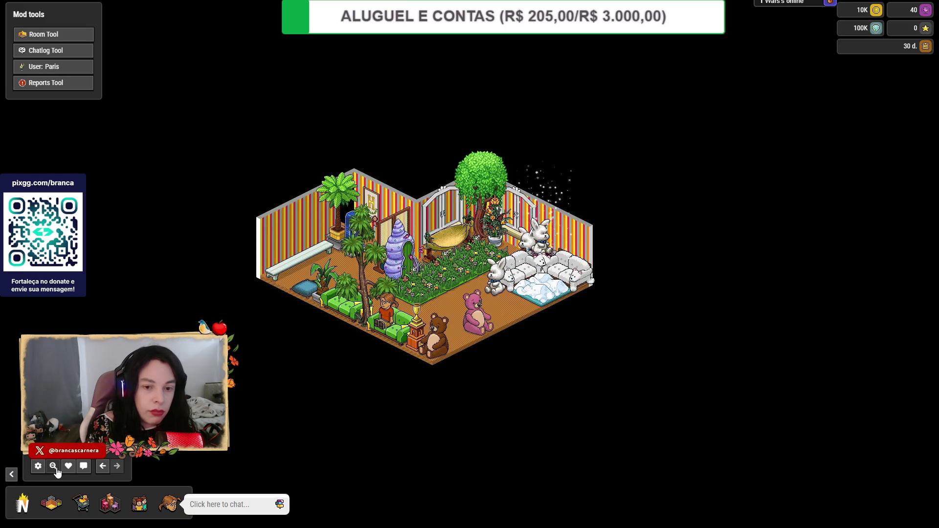
{"action": "left_click", "coordinate": [12, 474]}
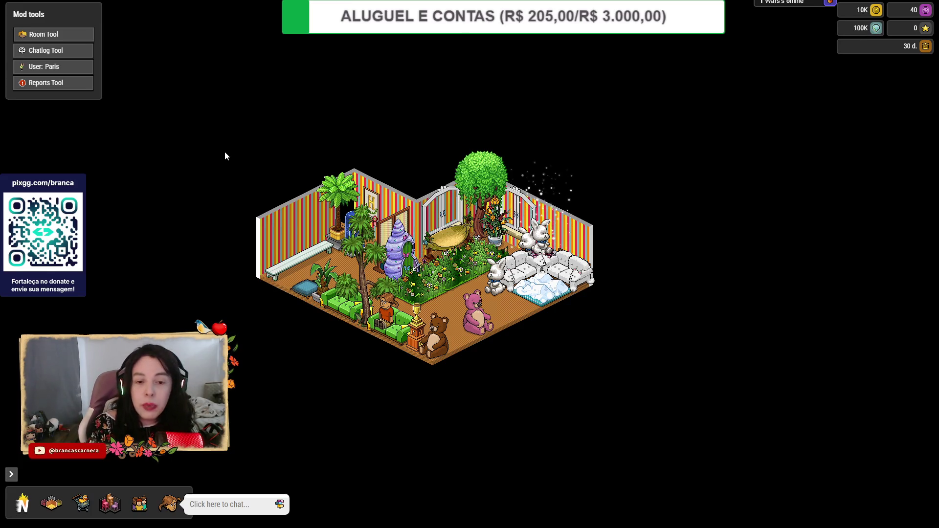
- Walk the avatar next to the pink teddy bear and view its profile card
{"action": "left_click", "coordinate": [453, 305]}
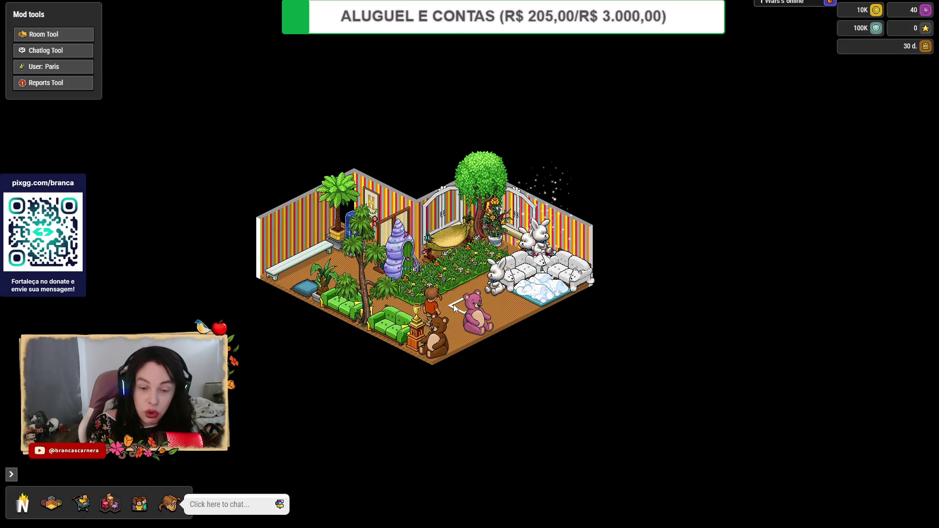
{"action": "left_click", "coordinate": [454, 305]}
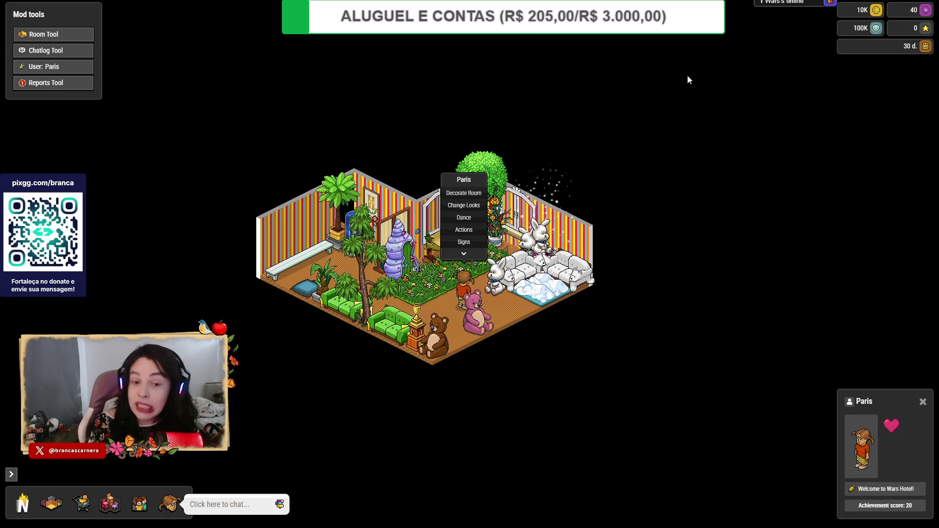
{"action": "left_click", "coordinate": [600, 35]}
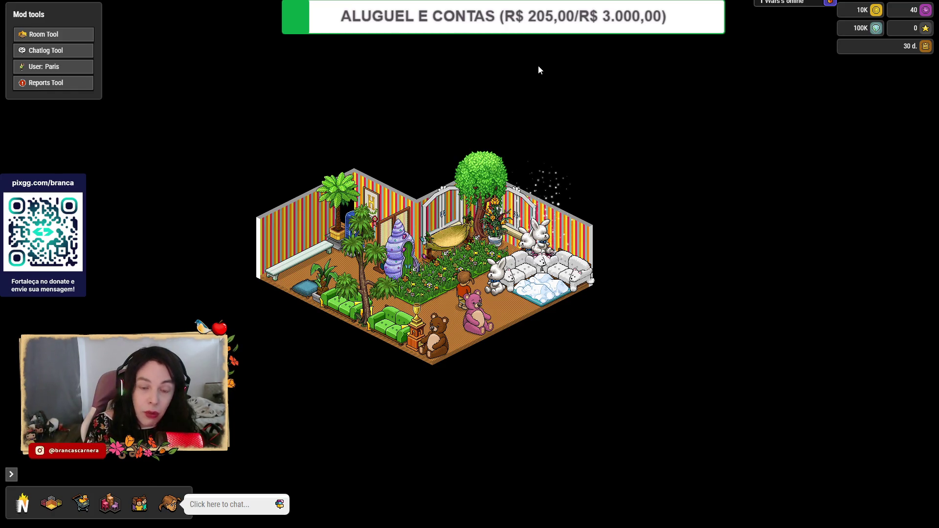
- Pan the room down-left, move the avatar to a nearby tile and check its profile again
{"action": "left_click_drag", "start_coordinate": [538, 66], "coordinate": [519, 105]}
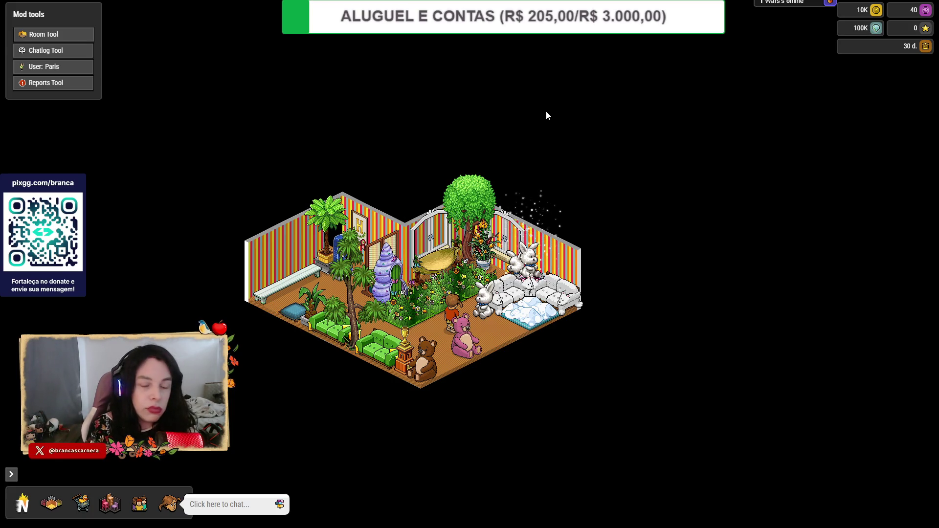
{"action": "left_click", "coordinate": [435, 331]}
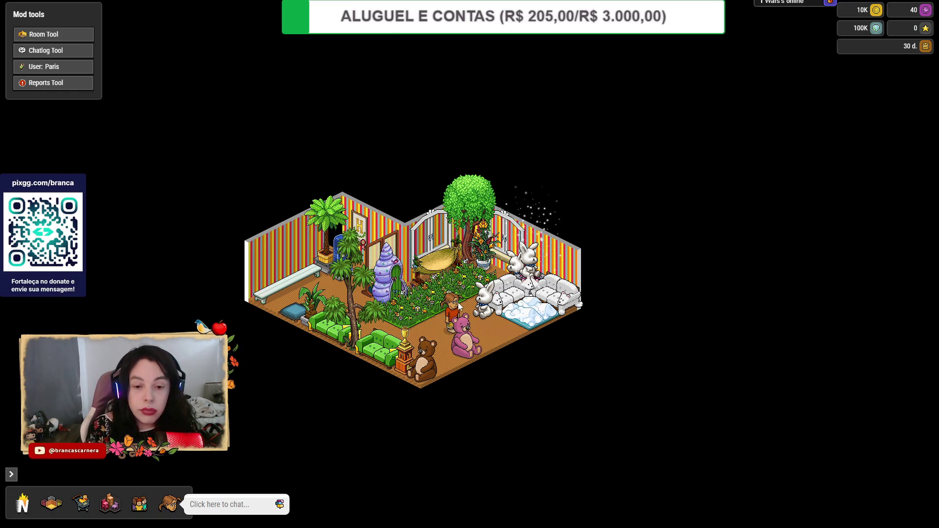
{"action": "left_click", "coordinate": [458, 306]}
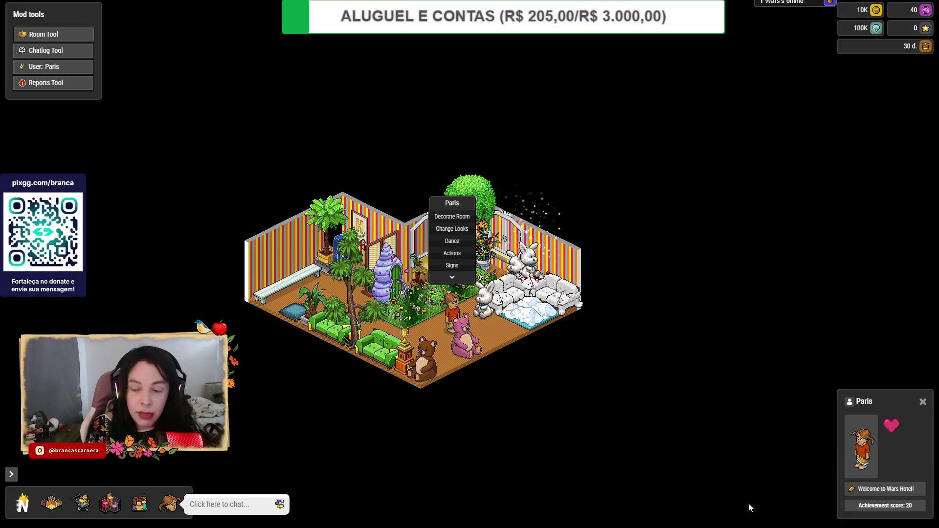
{"action": "left_click", "coordinate": [581, 130]}
- Switch to OBS and close the Epic Games Launcher windows
{"action": "key", "text": "alt+Tab"}
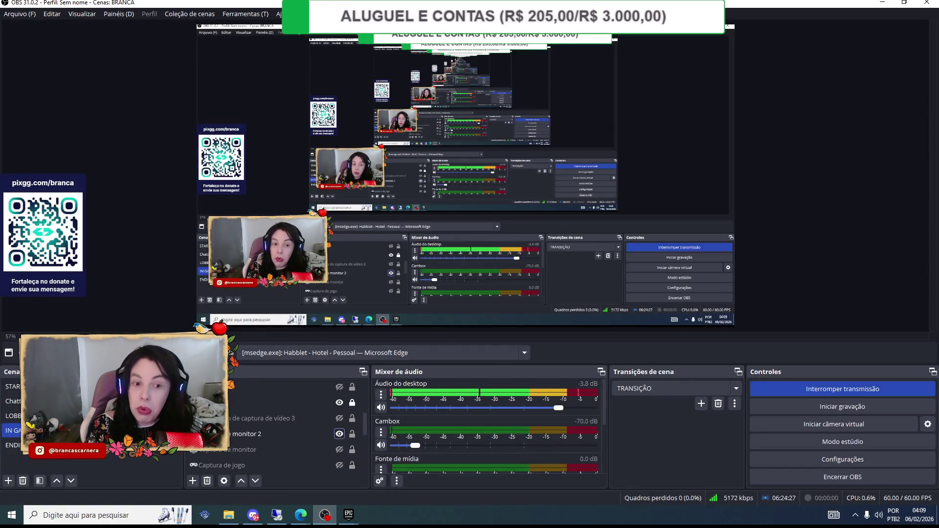
{"action": "mouse_move", "coordinate": [348, 515]}
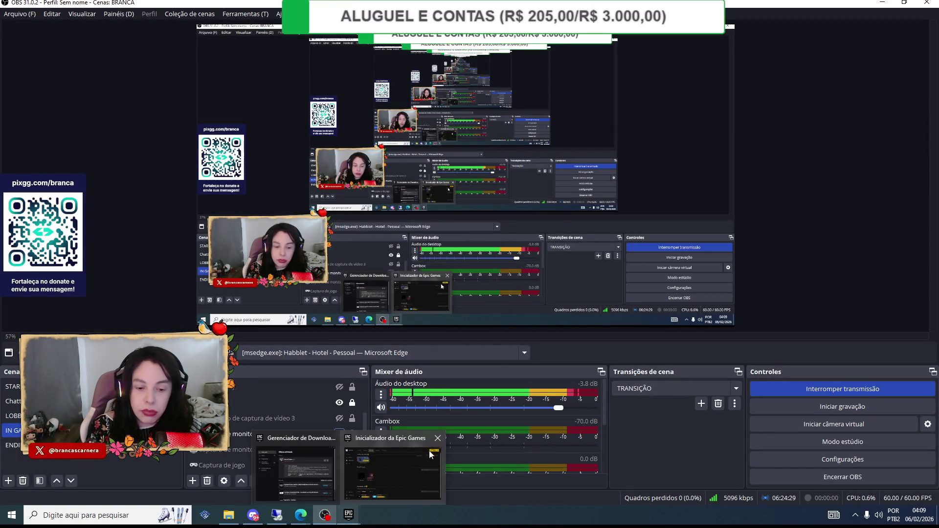
{"action": "left_click", "coordinate": [438, 438]}
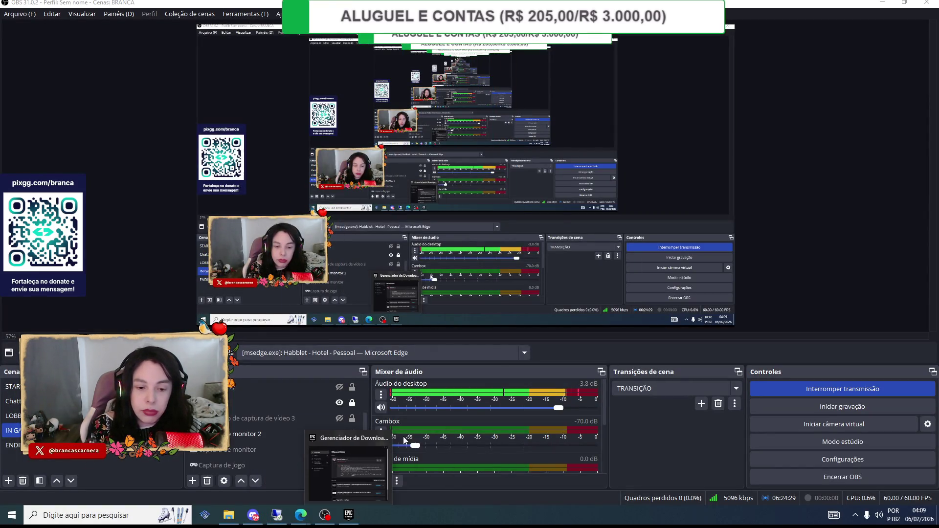
- Open the Steam library (Biblioteca) from Steam's system tray icon
{"action": "left_click", "coordinate": [854, 520]}
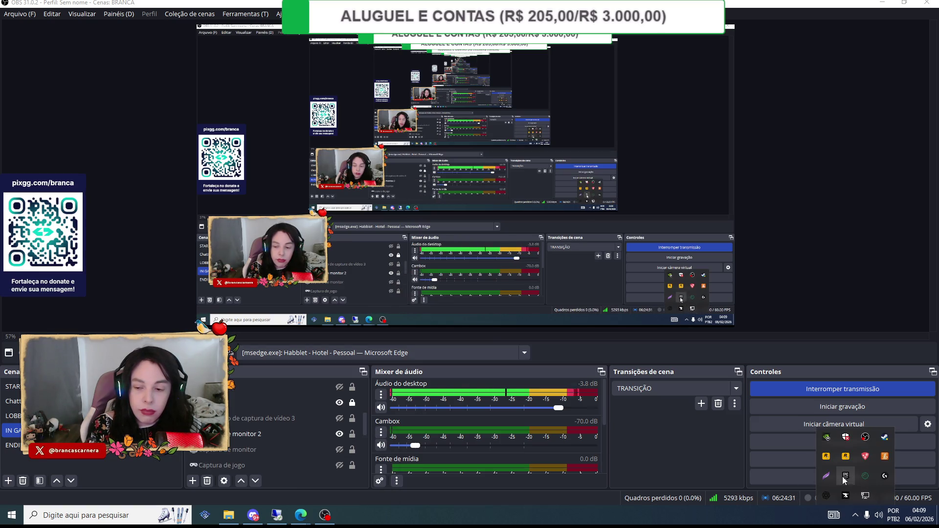
{"action": "right_click", "coordinate": [884, 436]}
{"action": "left_click", "coordinate": [827, 321]}
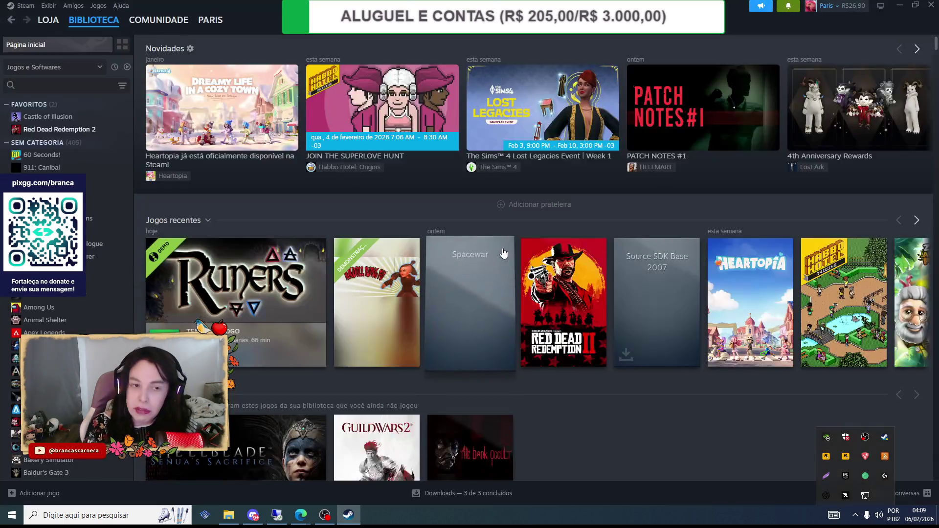
- Dismiss the tray flyout and scroll through the Steam library's games
{"action": "left_click", "coordinate": [611, 418]}
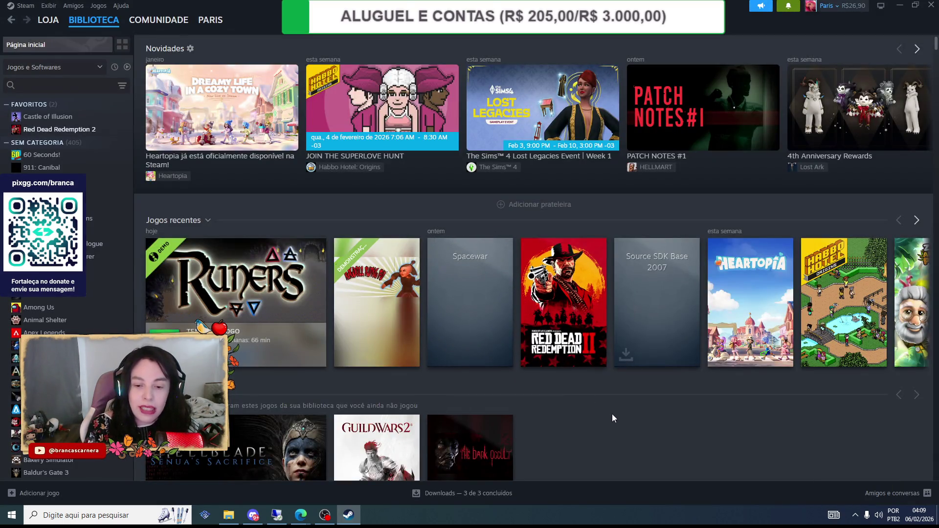
{"action": "scroll", "coordinate": [59, 168], "scroll_direction": "down", "scroll_amount": 2}
{"action": "scroll", "coordinate": [58, 169], "scroll_direction": "up", "scroll_amount": 2}
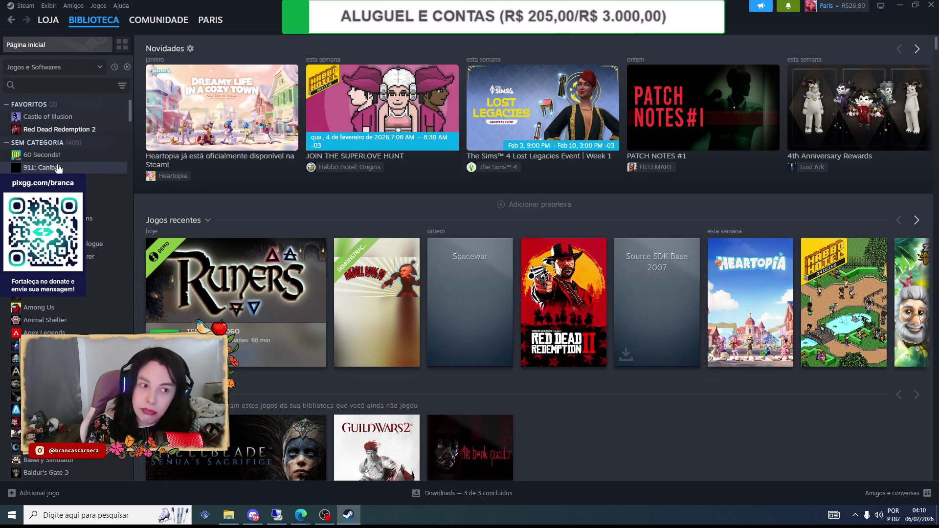
{"action": "scroll", "coordinate": [58, 158], "scroll_direction": "down", "scroll_amount": 10}
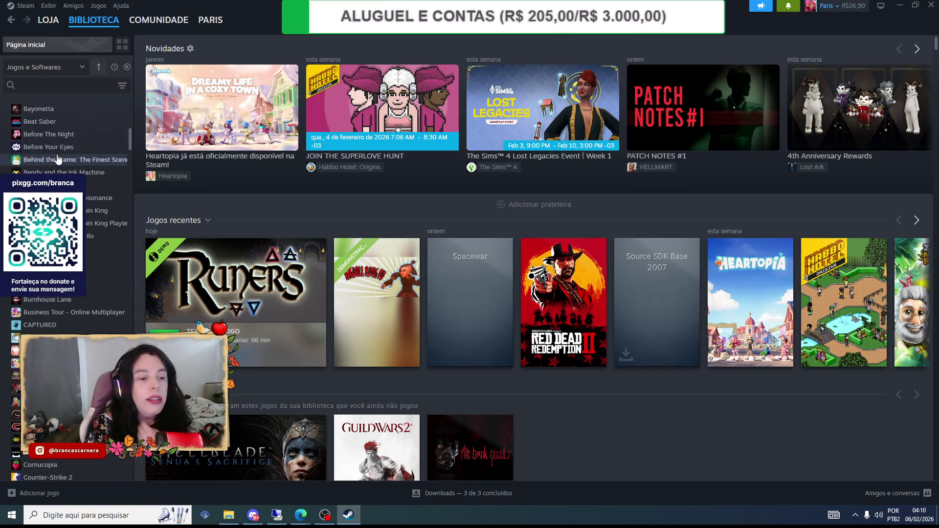
{"action": "scroll", "coordinate": [57, 158], "scroll_direction": "down", "scroll_amount": 5}
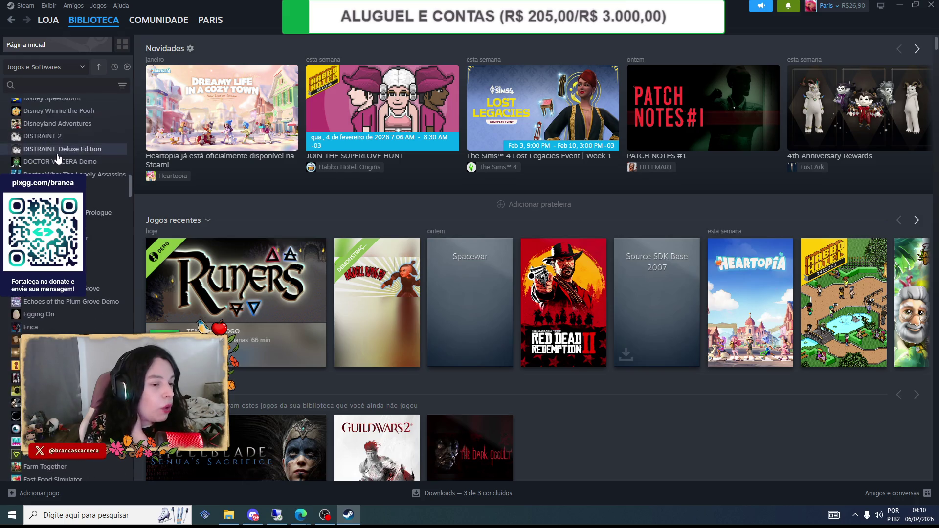
{"action": "scroll", "coordinate": [57, 158], "scroll_direction": "down", "scroll_amount": 8}
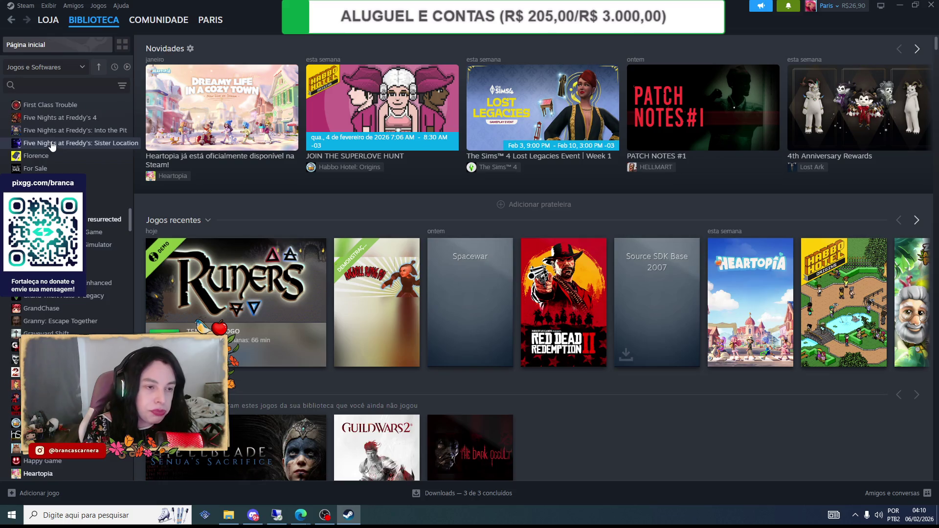
{"action": "scroll", "coordinate": [50, 141], "scroll_direction": "up", "scroll_amount": 8}
- Search the library for 'heart', open Heartopia's page and press JOGAR
{"action": "left_click", "coordinate": [43, 87]}
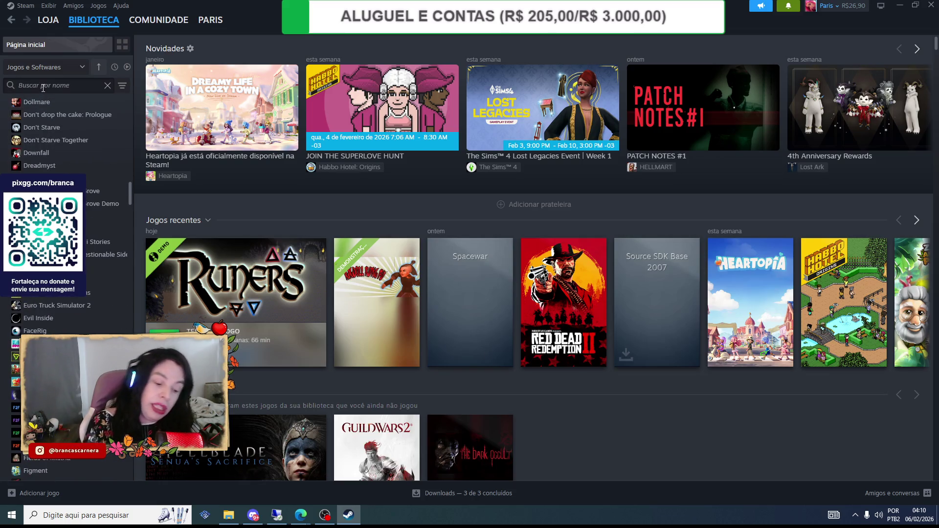
{"action": "type", "text": "heart"}
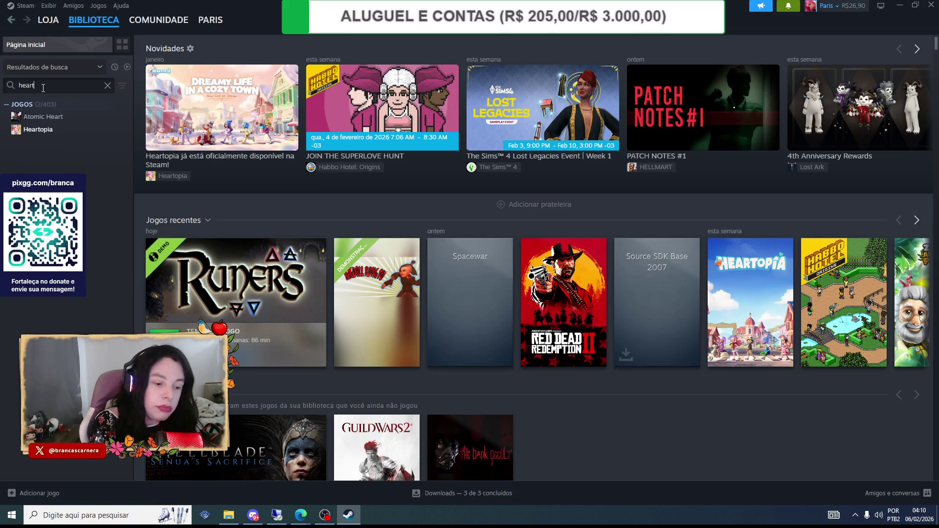
{"action": "left_click", "coordinate": [38, 130]}
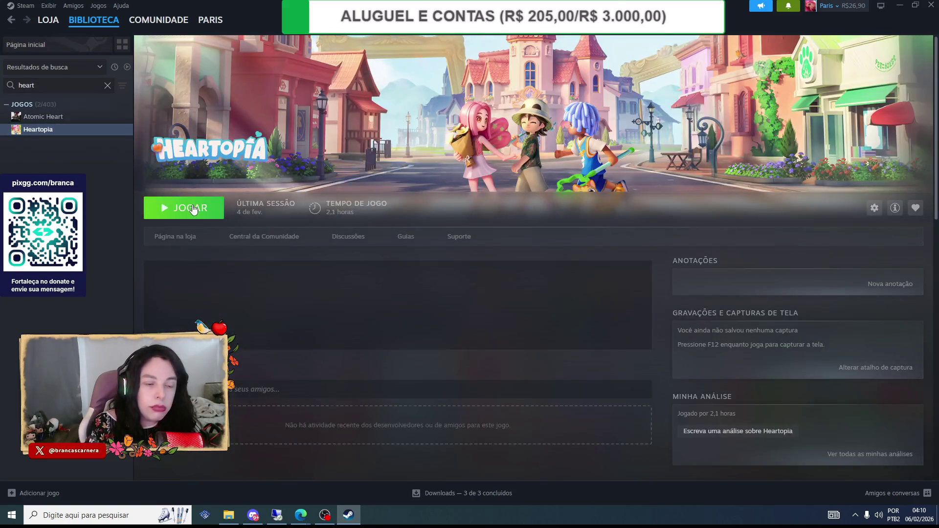
{"action": "left_click", "coordinate": [193, 208]}
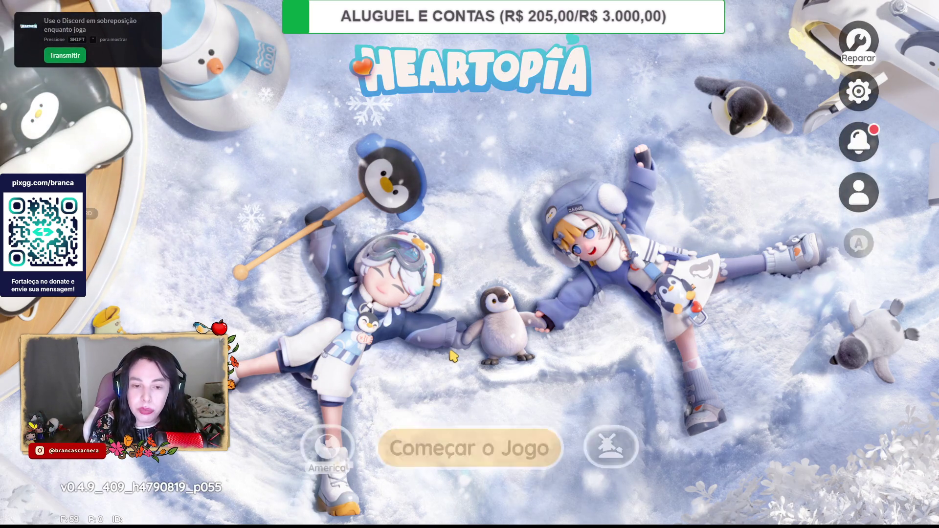
- Enter the game with Começar o Jogo and run through the snow toward the fruit-tree house
{"action": "left_click", "coordinate": [456, 459]}
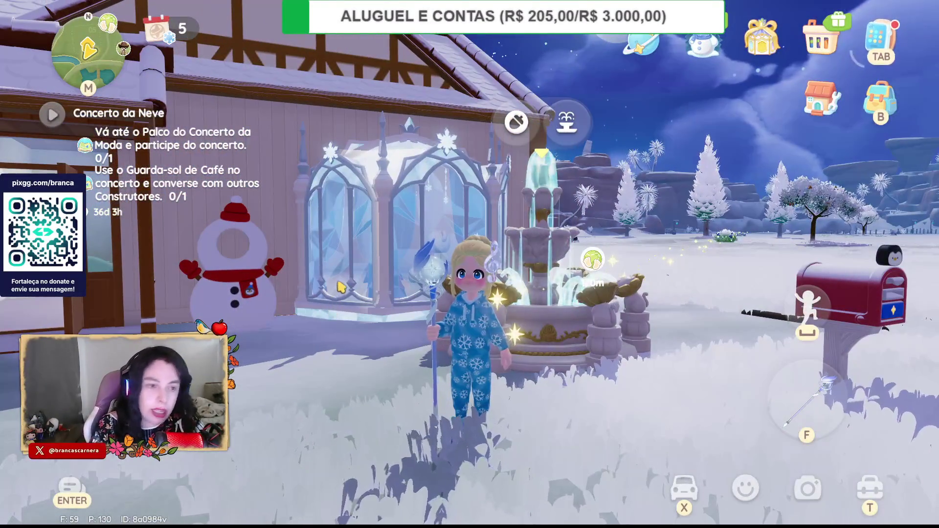
{"action": "left_click_drag", "start_coordinate": [331, 311], "coordinate": [632, 264]}
{"action": "key", "text": "w"}
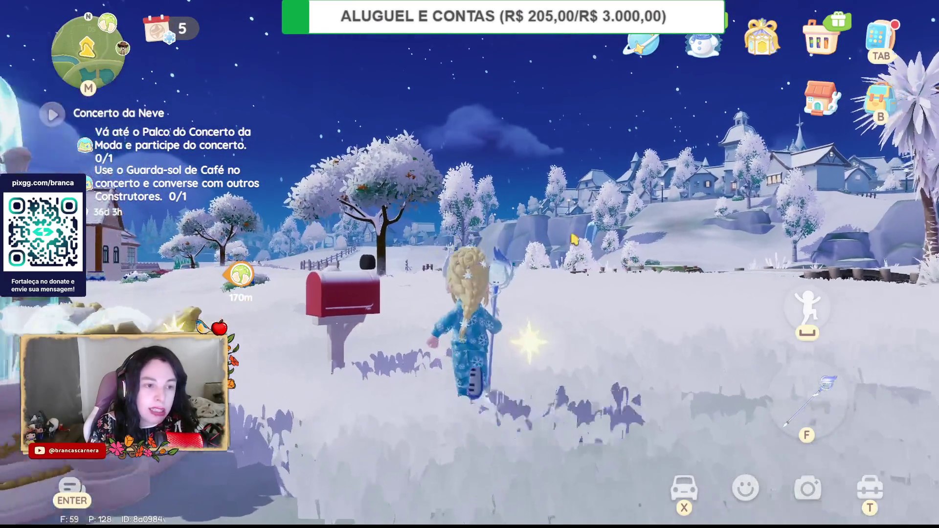
{"action": "key", "text": "w"}
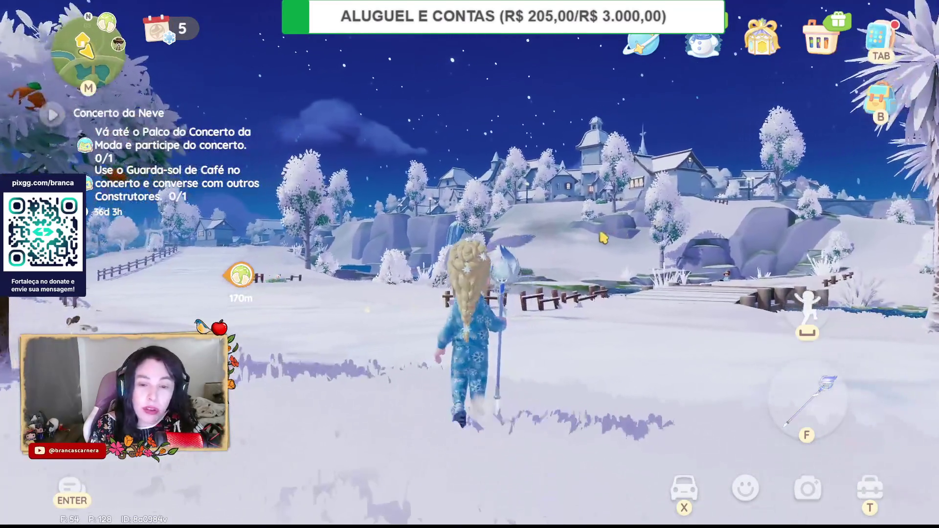
{"action": "mouse_move", "coordinate": [603, 238]}
{"action": "left_mouse_down"}
{"action": "mouse_move", "coordinate": [806, 230]}
{"action": "mouse_move", "coordinate": [243, 189]}
{"action": "mouse_move", "coordinate": [156, 202]}
{"action": "mouse_move", "coordinate": [549, 204]}
{"action": "left_mouse_up"}
{"action": "key", "text": "w"}
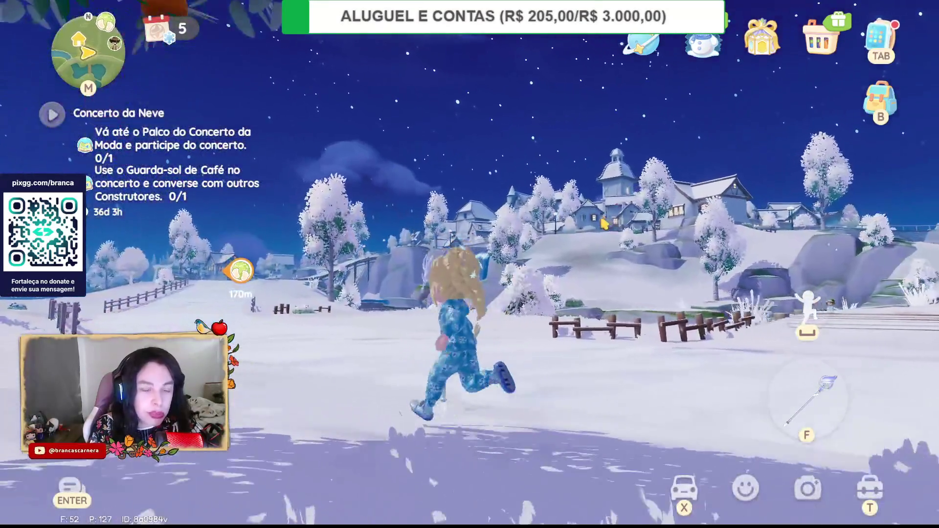
{"action": "left_click_drag", "start_coordinate": [605, 224], "coordinate": [643, 62]}
- Browse the phone menu's Arquivo archive and Notas quest log, then close them
{"action": "left_click", "coordinate": [881, 44]}
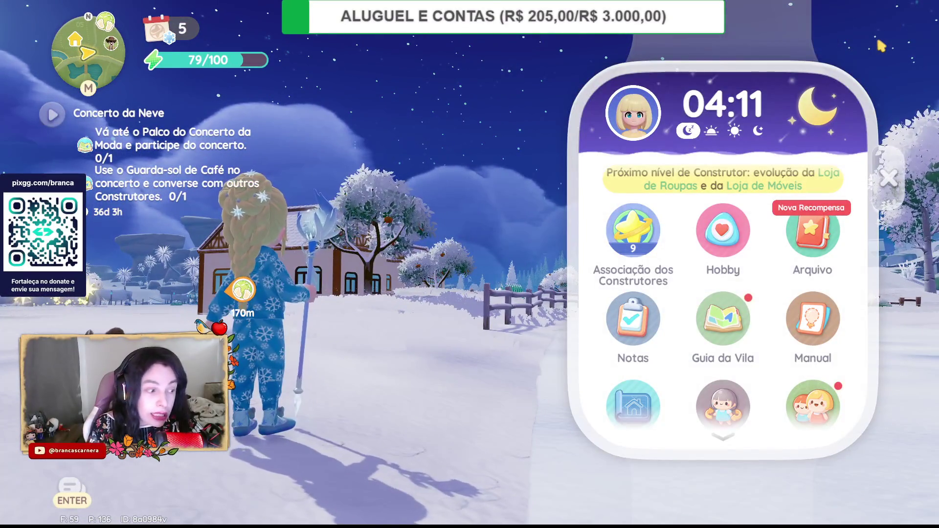
{"action": "left_click", "coordinate": [822, 234]}
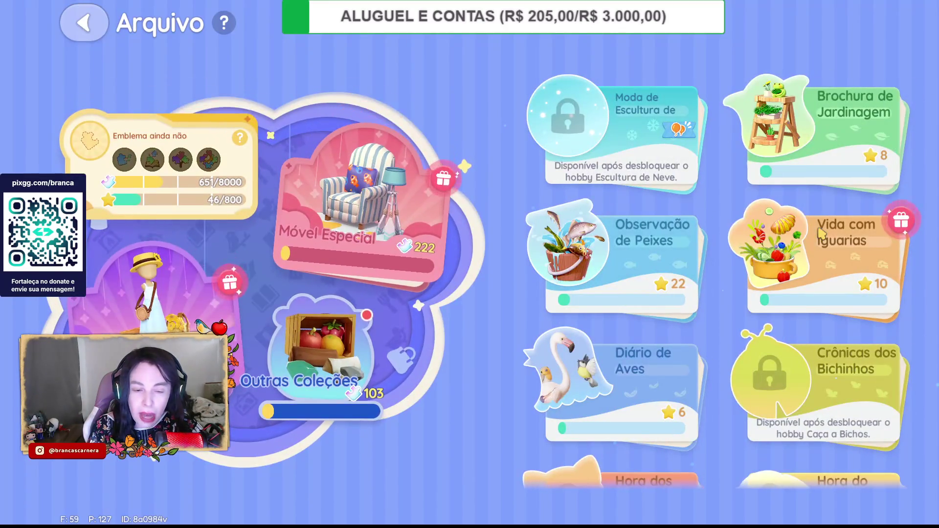
{"action": "left_click", "coordinate": [93, 23]}
{"action": "left_click", "coordinate": [881, 44]}
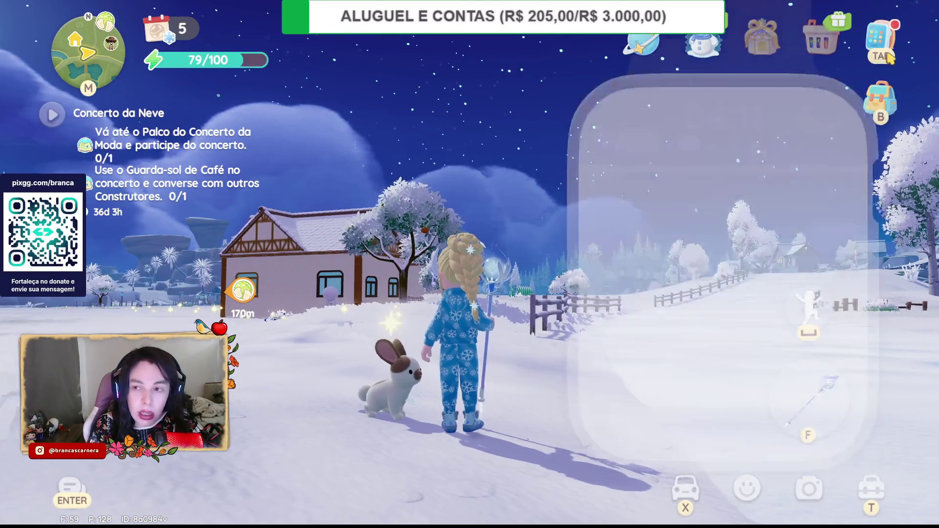
{"action": "scroll", "coordinate": [746, 297], "scroll_direction": "down", "scroll_amount": 3}
{"action": "scroll", "coordinate": [746, 297], "scroll_direction": "up", "scroll_amount": 1}
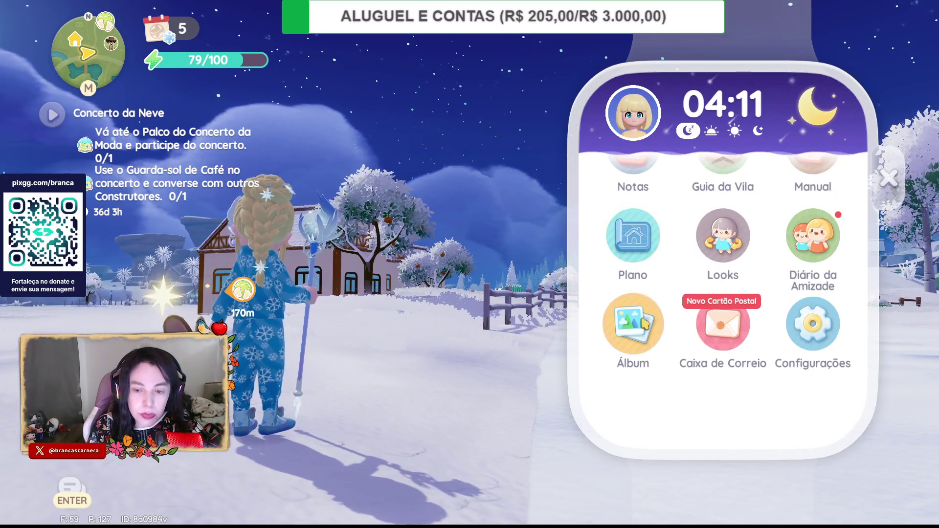
{"action": "scroll", "coordinate": [684, 300], "scroll_direction": "up", "scroll_amount": 2}
{"action": "left_click", "coordinate": [648, 303]}
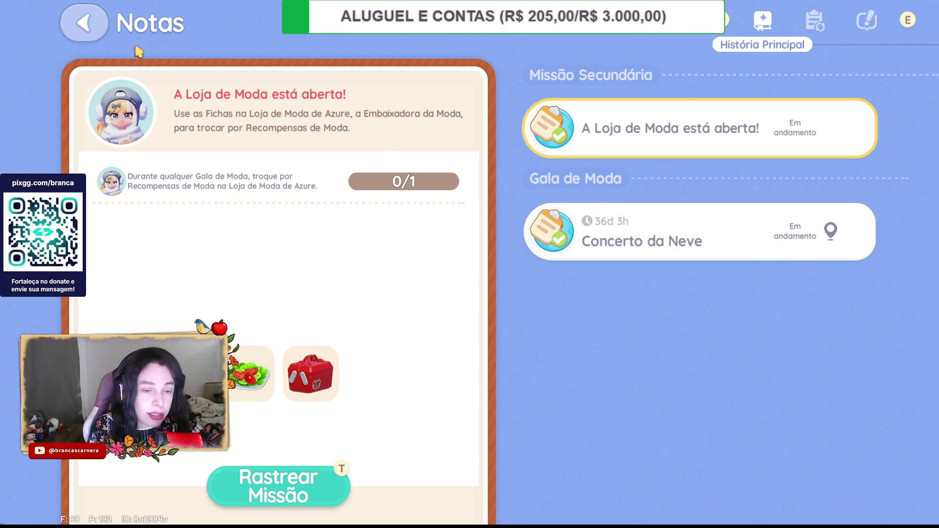
{"action": "left_click", "coordinate": [78, 27]}
- Check the Associação dos Construtores level rewards and try evolving to builder level 10
{"action": "left_click", "coordinate": [895, 51]}
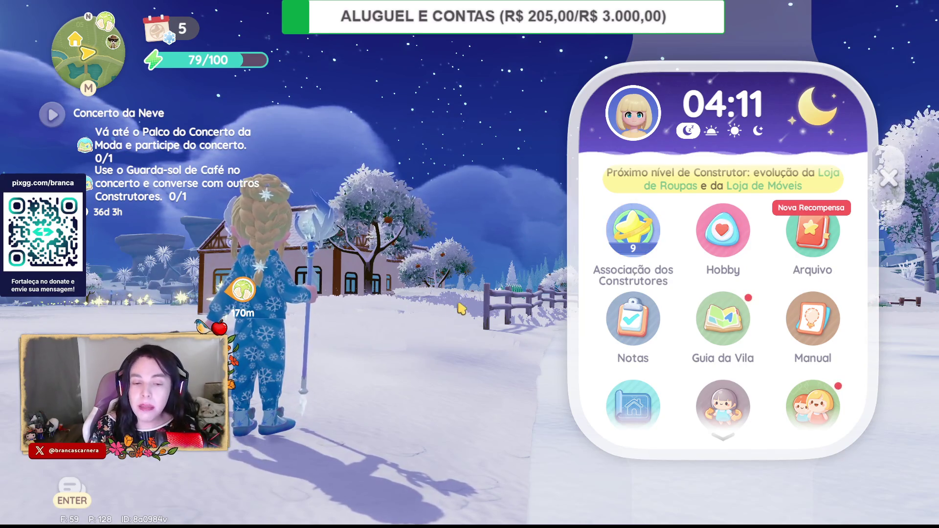
{"action": "scroll", "coordinate": [724, 318], "scroll_direction": "down", "scroll_amount": 3}
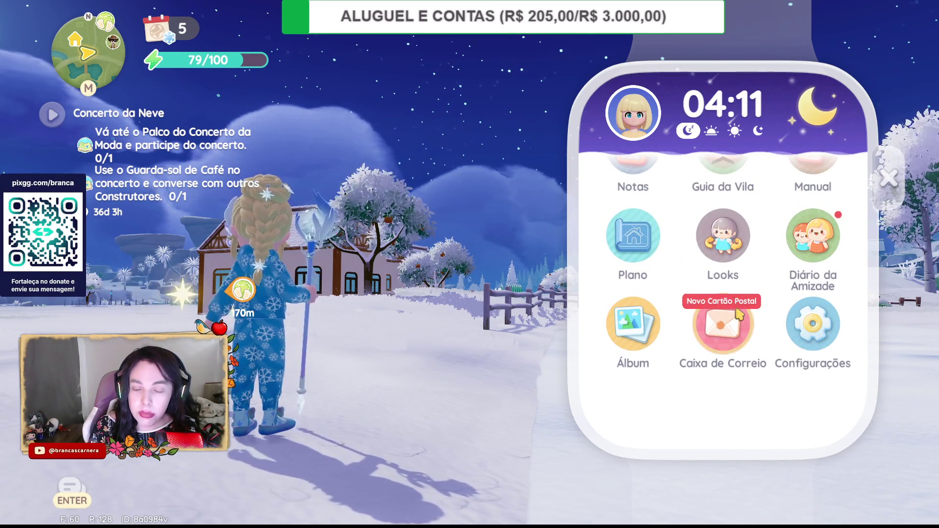
{"action": "scroll", "coordinate": [740, 313], "scroll_direction": "up", "scroll_amount": 3}
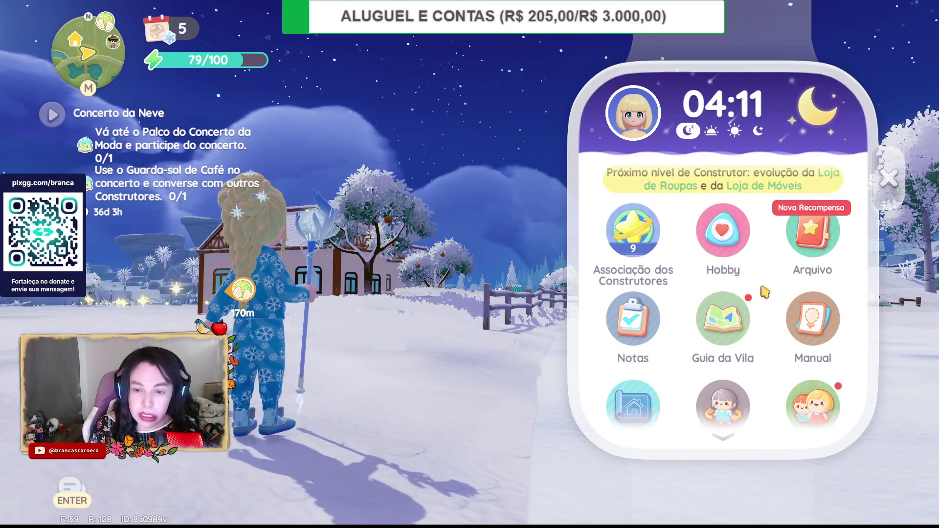
{"action": "left_click", "coordinate": [628, 239]}
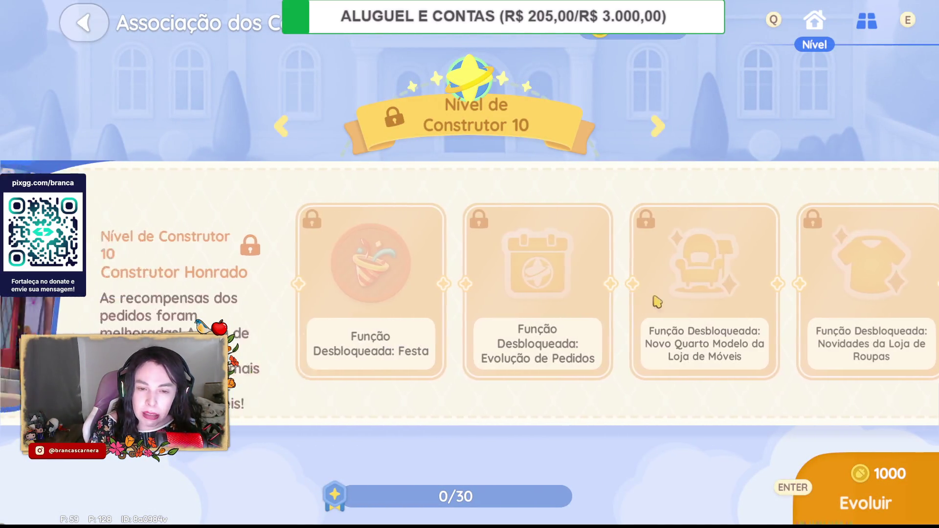
{"action": "left_click", "coordinate": [863, 507]}
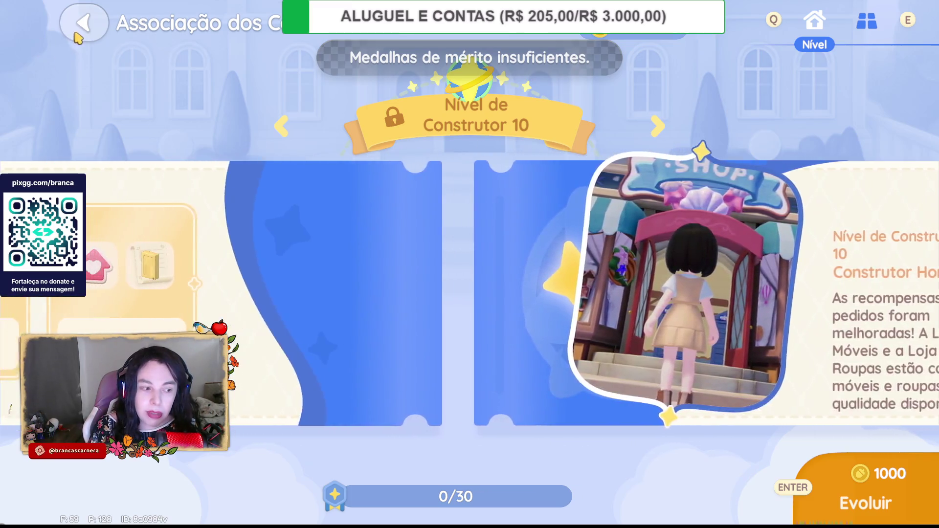
{"action": "left_click", "coordinate": [78, 30]}
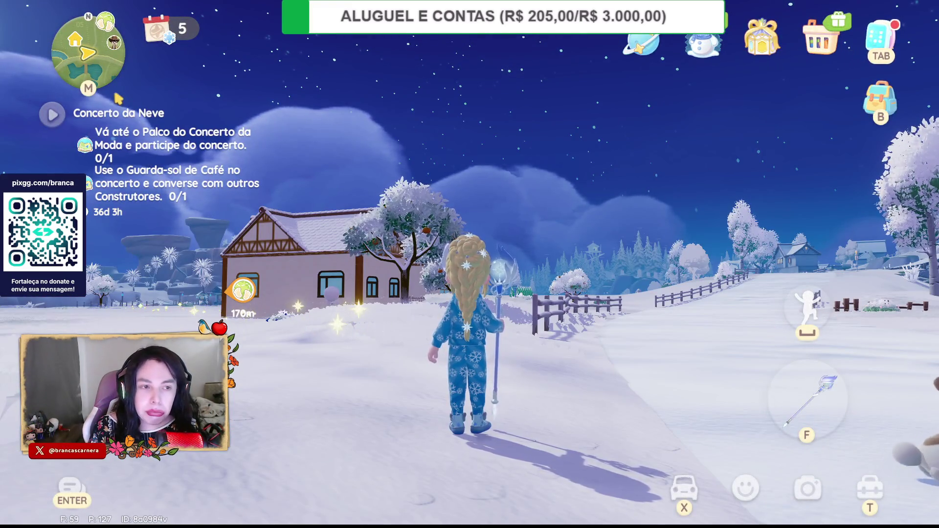
- Accept the bird-watching, Peixe, Madeira and Tangerina daily resident orders
{"action": "left_click", "coordinate": [165, 29]}
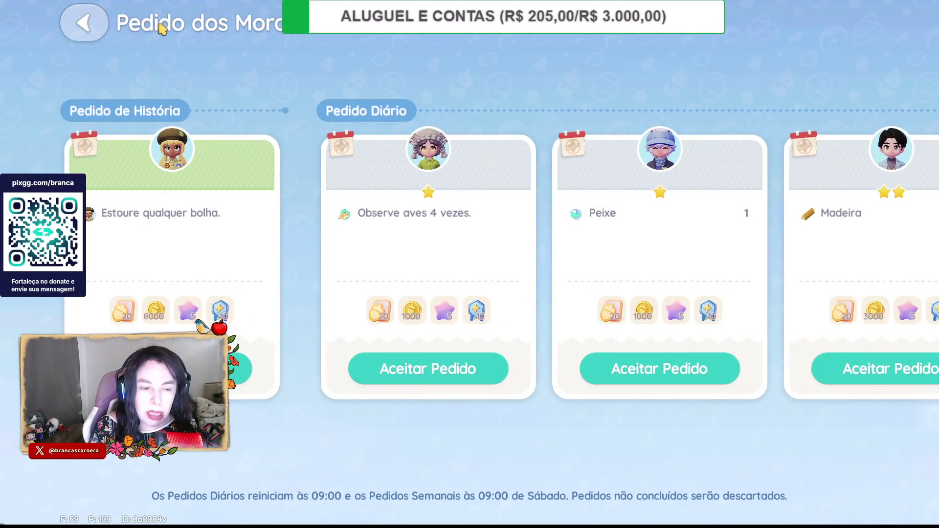
{"action": "left_click", "coordinate": [428, 369]}
{"action": "left_click", "coordinate": [660, 369]}
{"action": "left_click", "coordinate": [875, 369]}
{"action": "scroll", "coordinate": [448, 277], "scroll_direction": "down", "scroll_amount": 3}
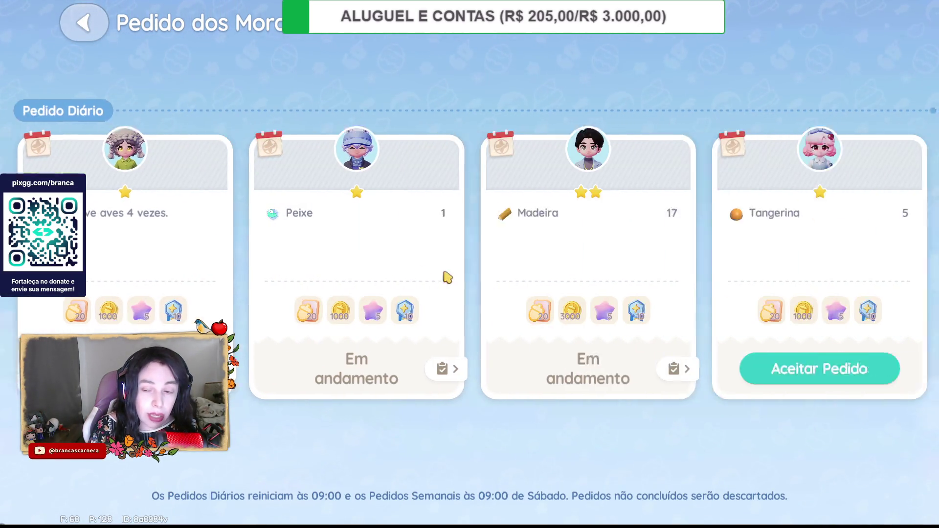
{"action": "left_click", "coordinate": [820, 368]}
{"action": "left_click", "coordinate": [84, 23]}
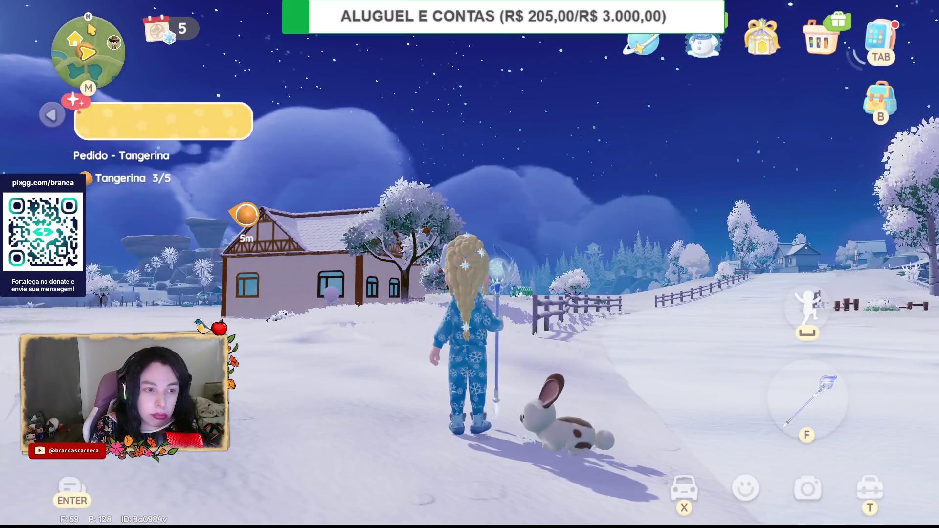
- Equip the axe from the tool wheel and chop the first tree for a tangerine and wood
{"action": "key", "text": "w"}
{"action": "mouse_move", "coordinate": [469, 247]}
{"action": "left_mouse_down"}
{"action": "mouse_move", "coordinate": [518, 207]}
{"action": "mouse_move", "coordinate": [577, 244]}
{"action": "mouse_move", "coordinate": [684, 274]}
{"action": "mouse_move", "coordinate": [897, 356]}
{"action": "mouse_move", "coordinate": [581, 303]}
{"action": "left_mouse_up"}
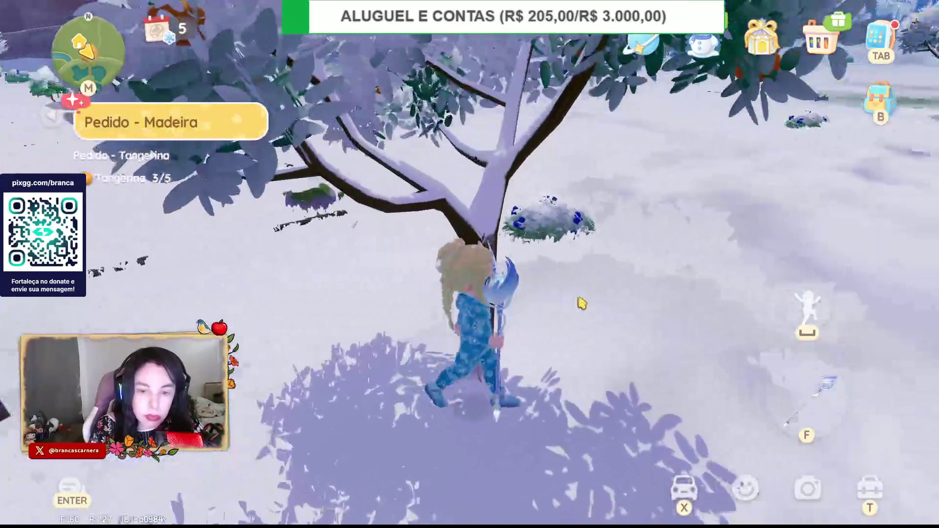
{"action": "left_click", "coordinate": [793, 394]}
{"action": "left_click", "coordinate": [583, 355]}
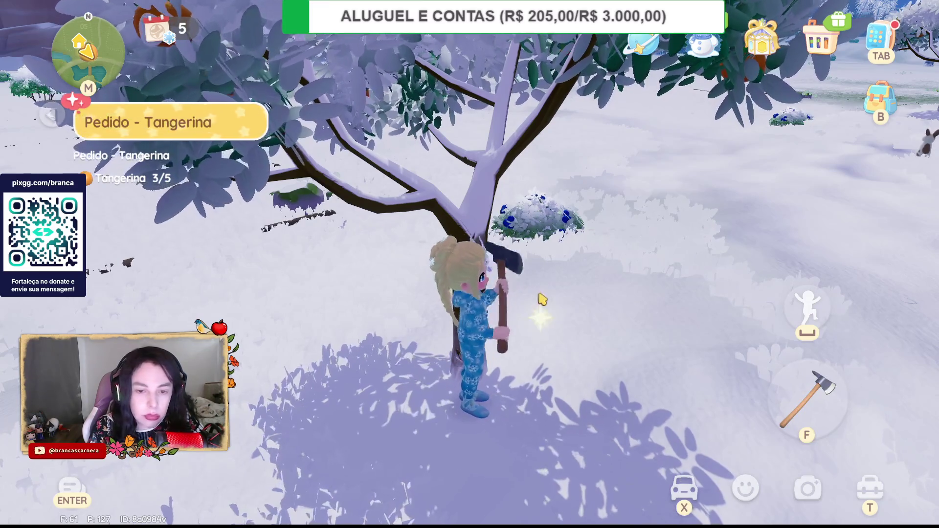
{"action": "key", "text": "f"}
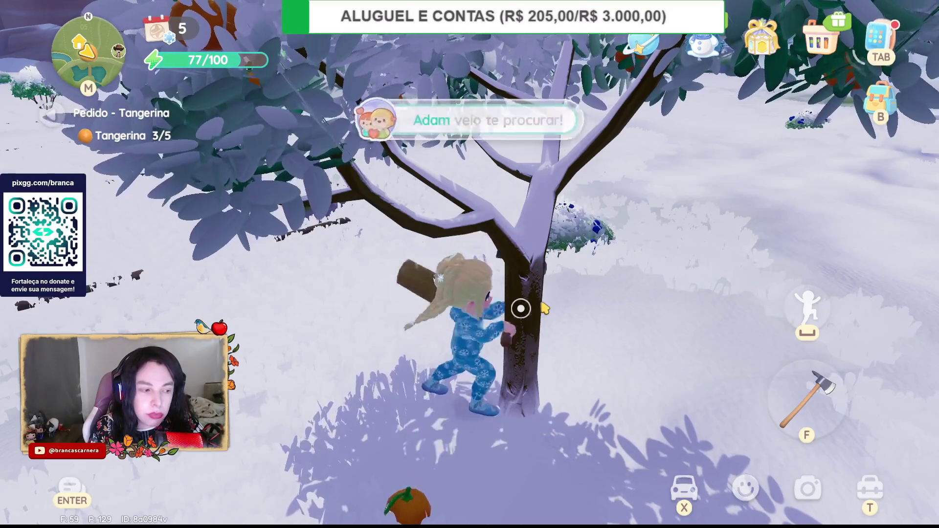
{"action": "key", "text": "a"}
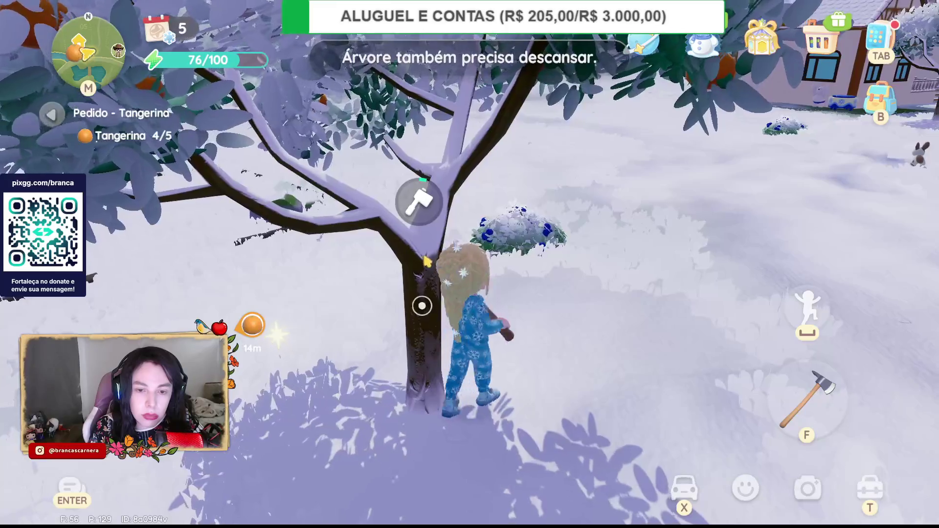
- Run to the next tangerine trees and chop them to finish the Tangerina order
{"action": "key", "text": "w"}
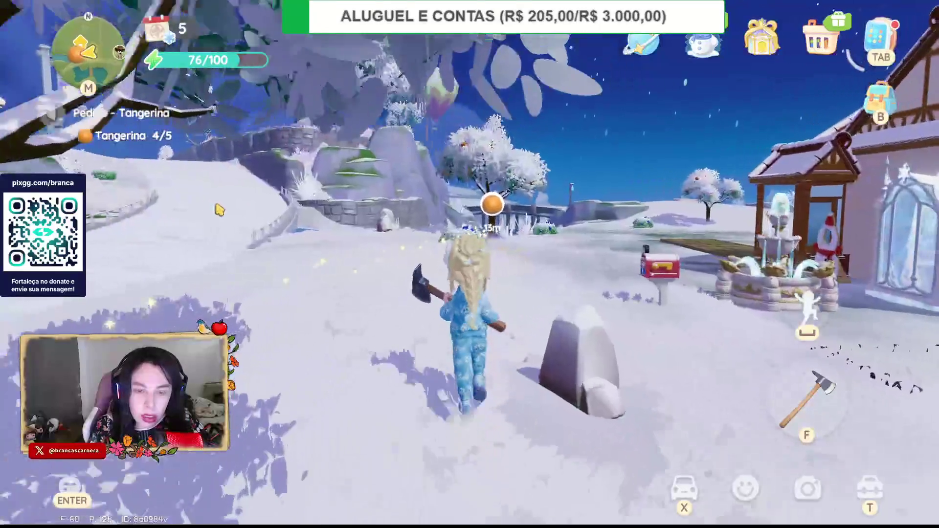
{"action": "key", "text": "w"}
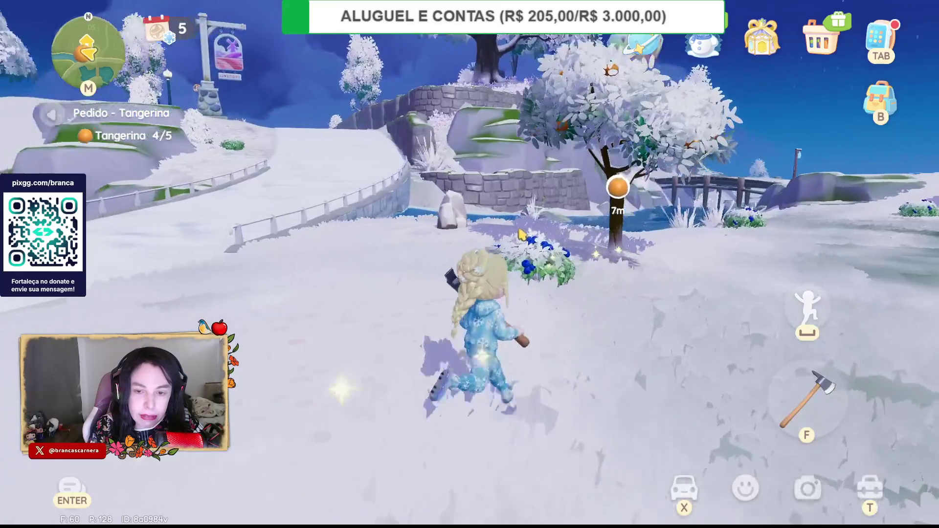
{"action": "key", "text": "w"}
{"action": "key", "text": "w"}
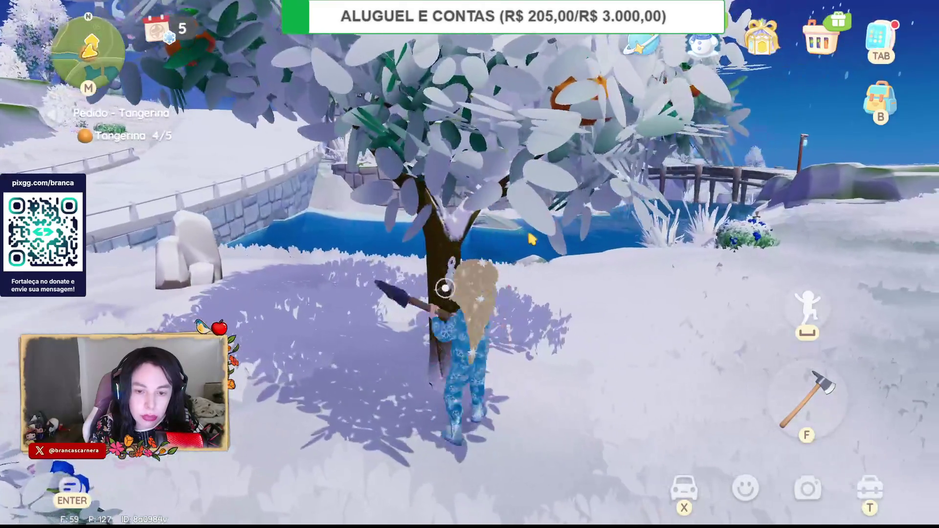
{"action": "key", "text": "f"}
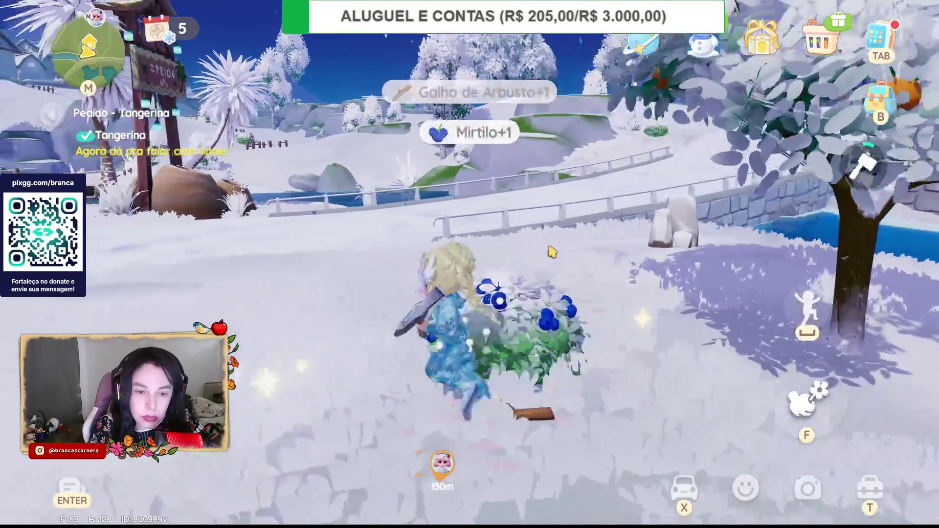
{"action": "key", "text": "w"}
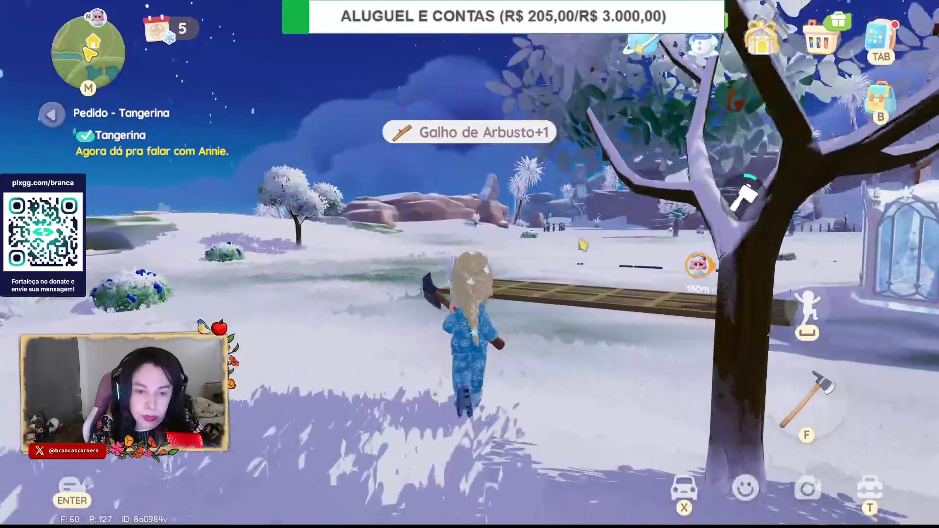
{"action": "key", "text": "f"}
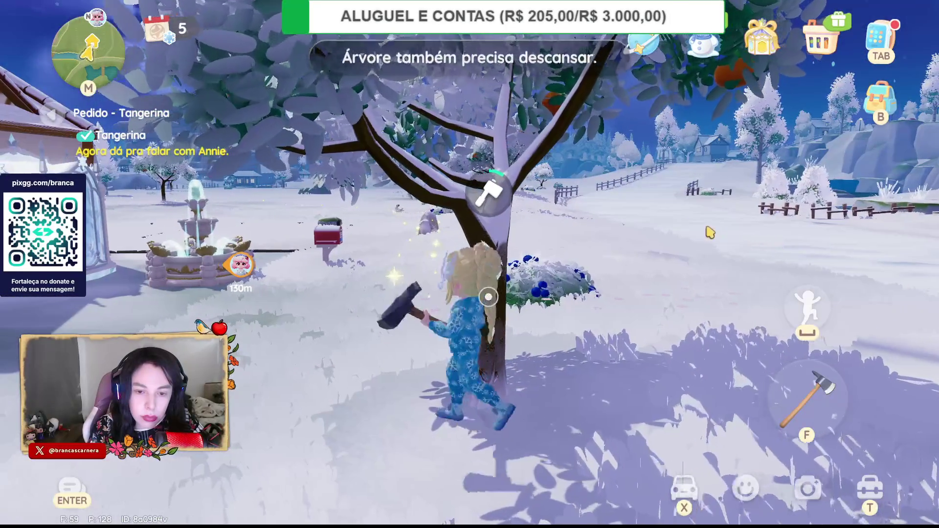
- Run past the red mailbox, hop on the green scooter and drive toward the order marker
{"action": "key", "text": "a"}
{"action": "key", "text": "w"}
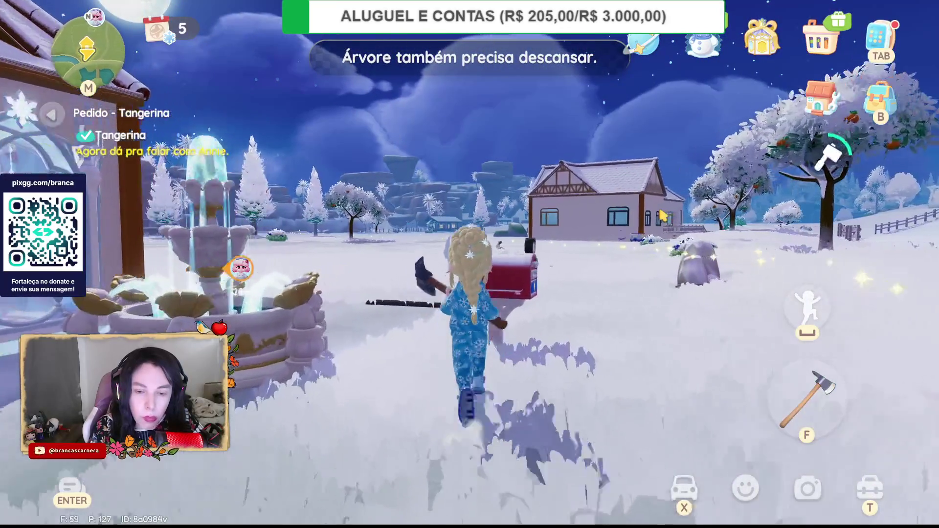
{"action": "key", "text": "w"}
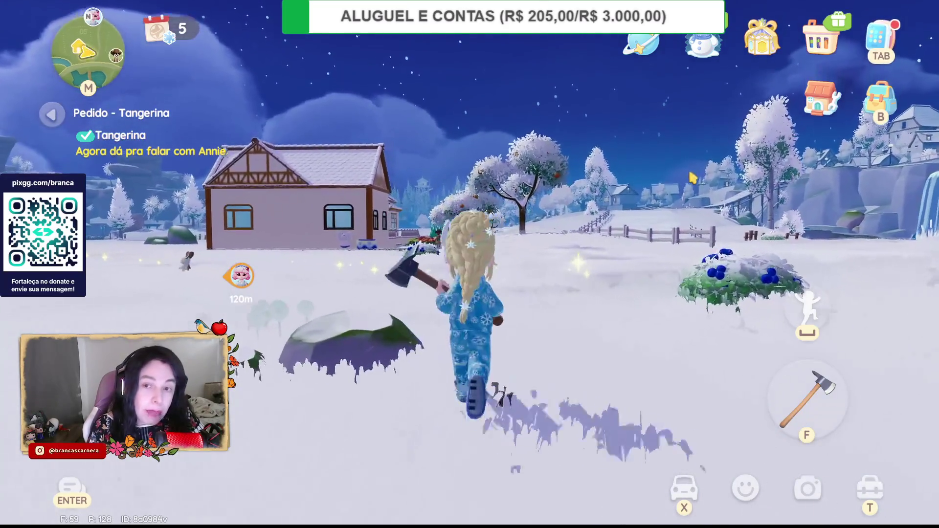
{"action": "key", "text": "w"}
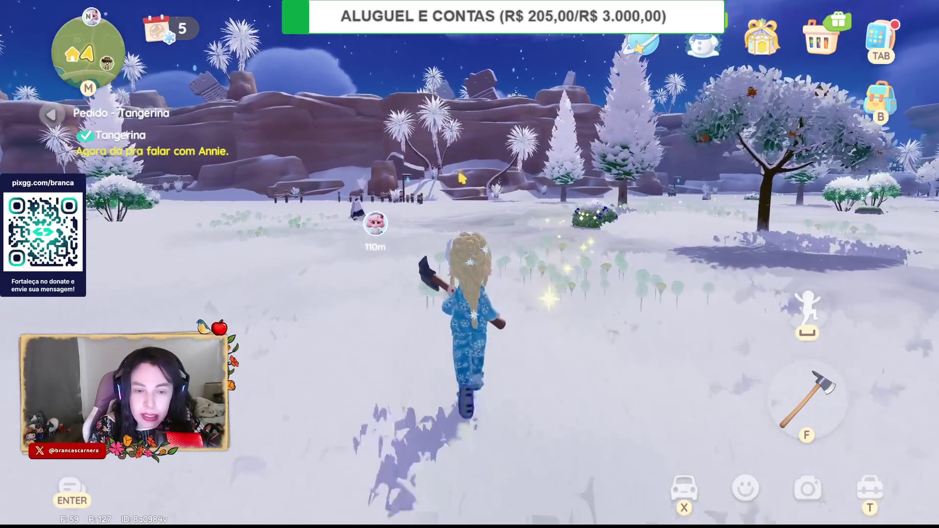
{"action": "key", "text": "x"}
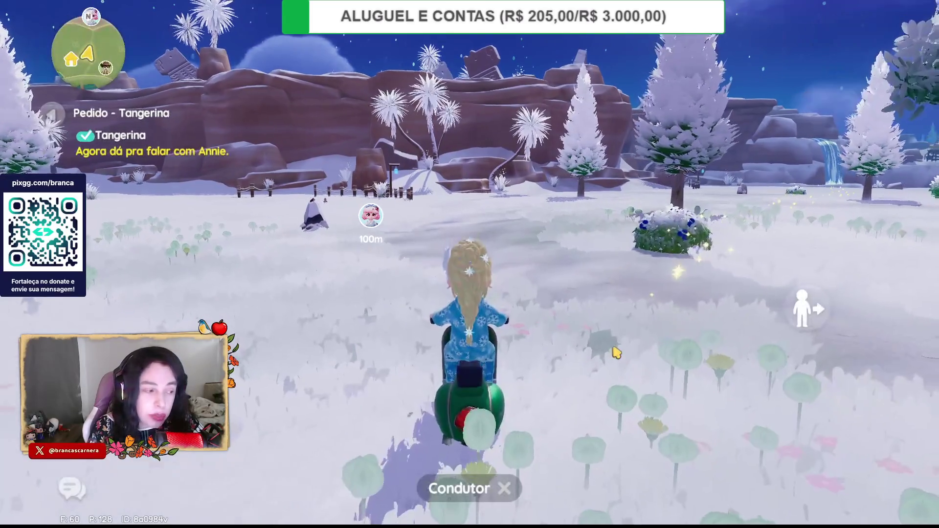
{"action": "key", "text": "w"}
{"action": "key", "text": "w"}
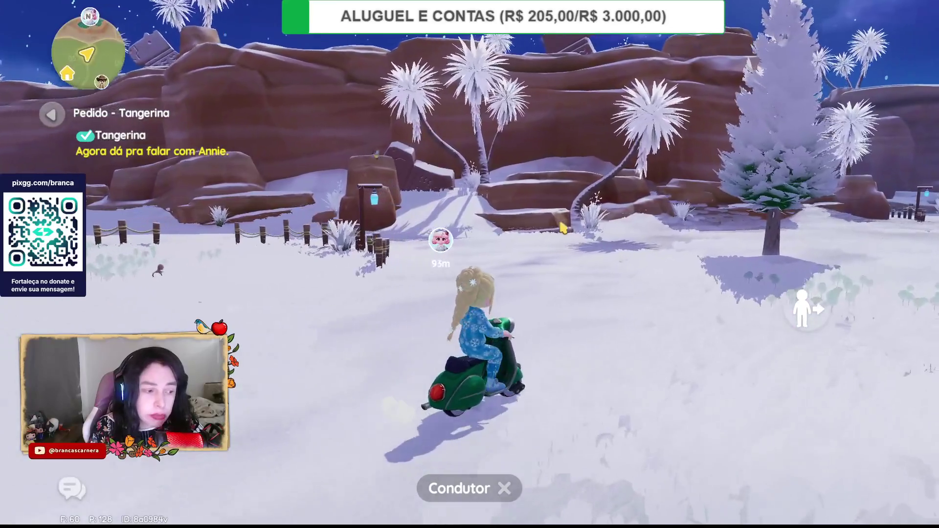
{"action": "key", "text": "w"}
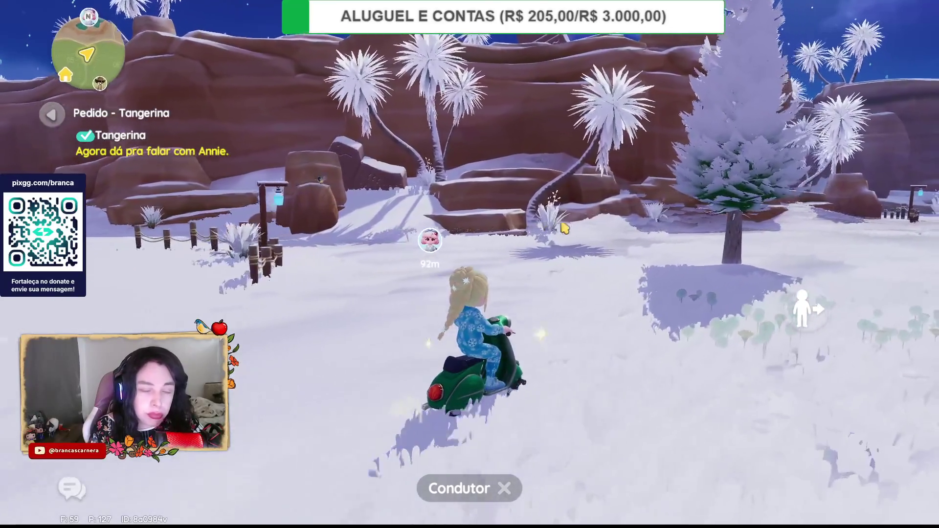
{"action": "key", "text": "w"}
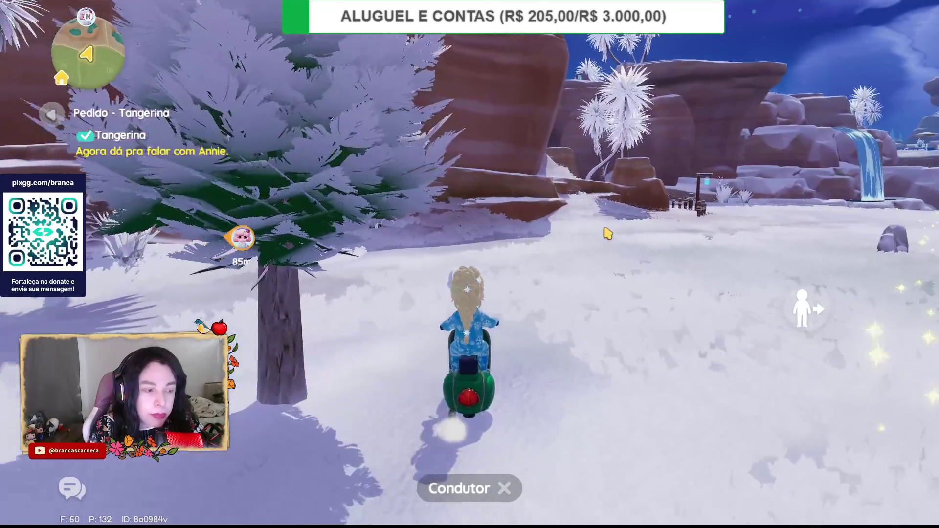
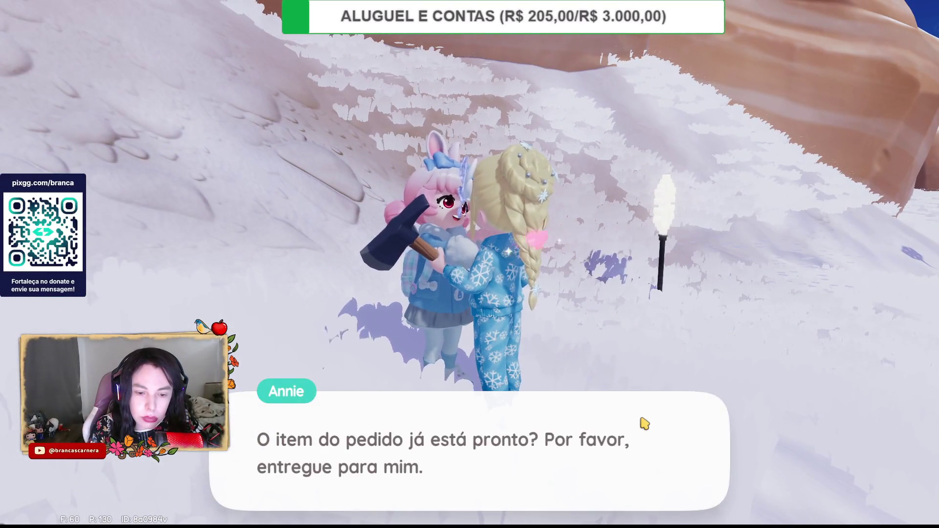
- Hand Annie the five Tangerina through Entregar Item and collect her reward
{"action": "left_click", "coordinate": [644, 424]}
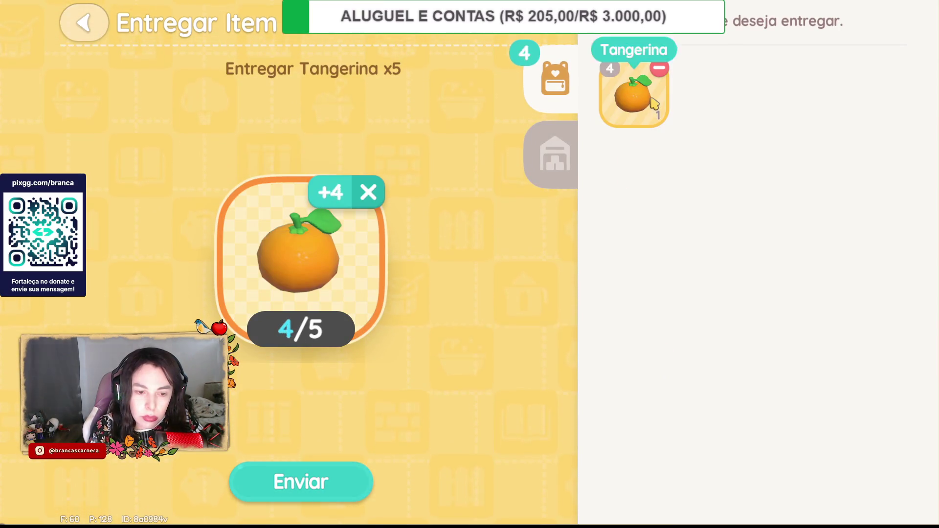
{"action": "left_click", "coordinate": [347, 474]}
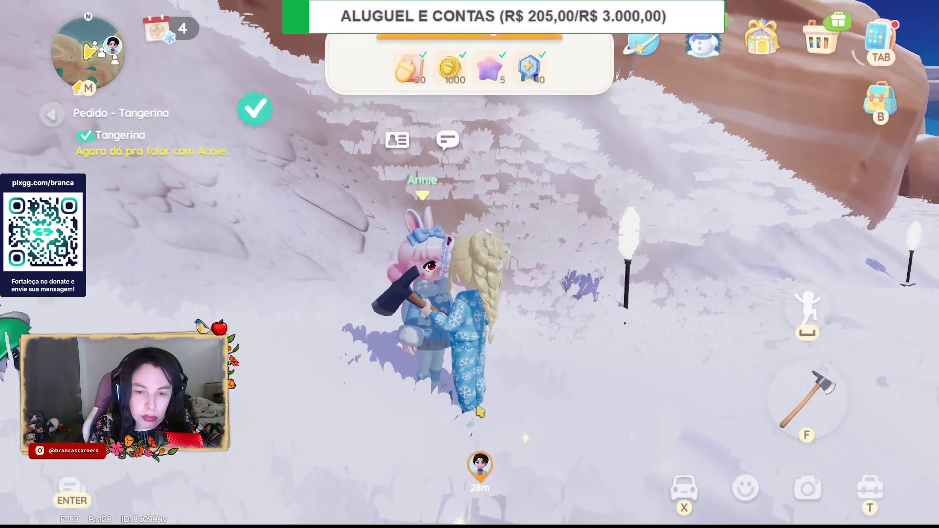
- Run into the domed building and up beside Atara
{"action": "key", "text": "w"}
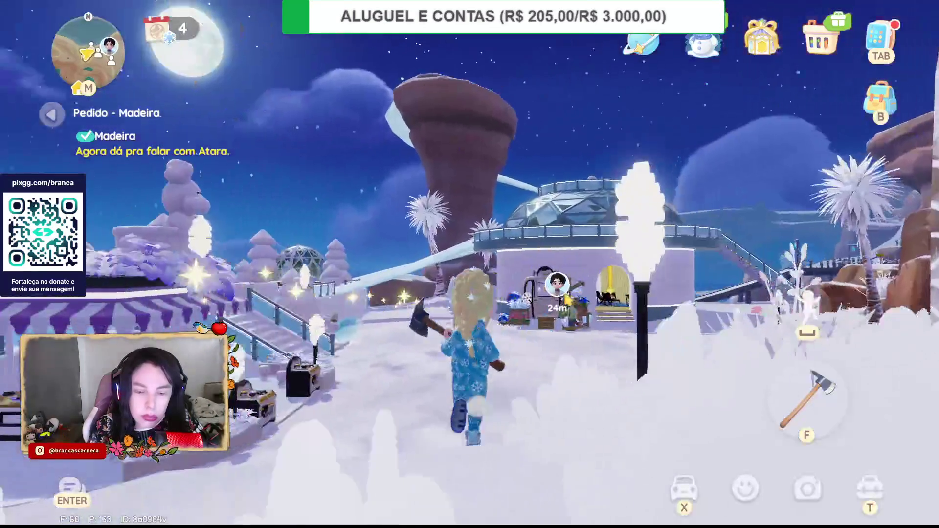
{"action": "key", "text": "w"}
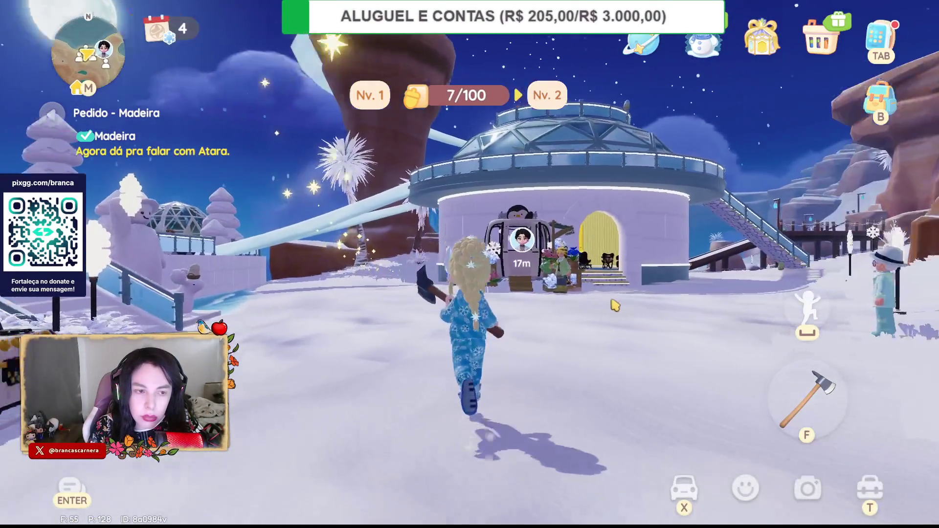
{"action": "key", "text": "w"}
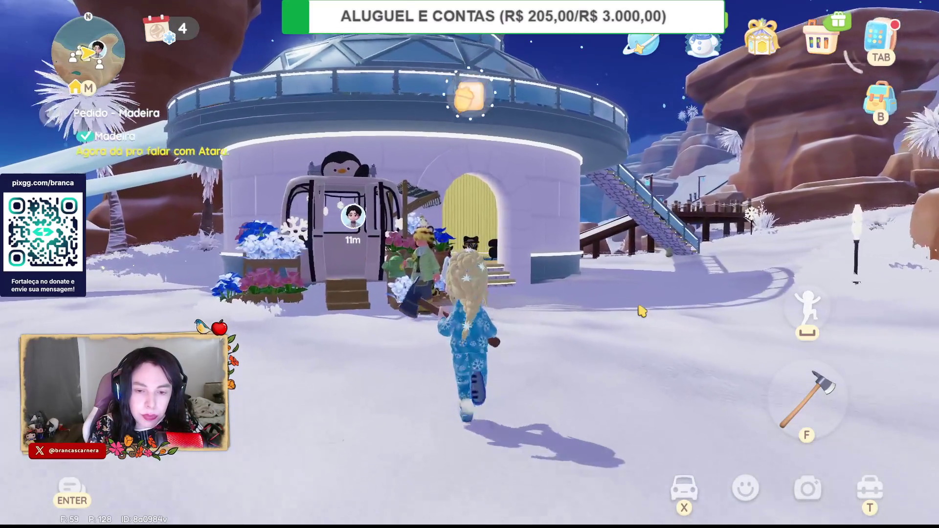
{"action": "key", "text": "w"}
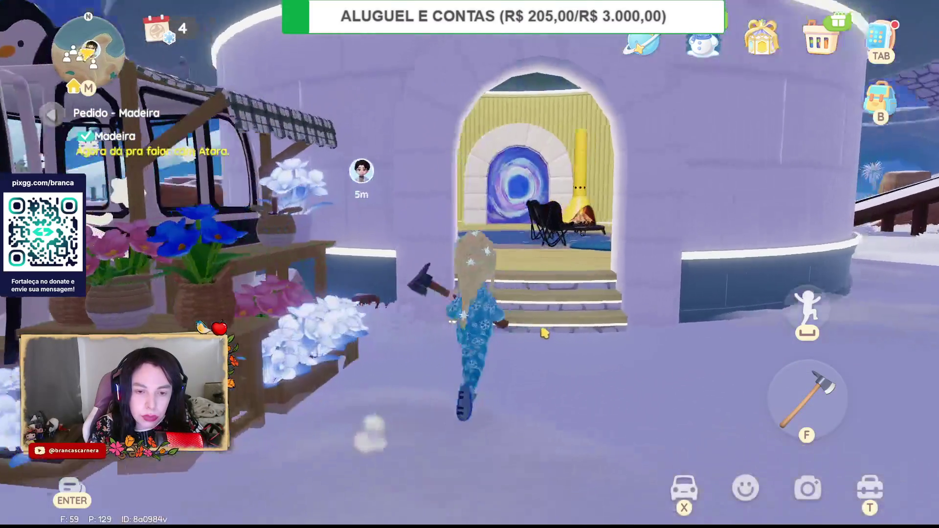
{"action": "key", "text": "w"}
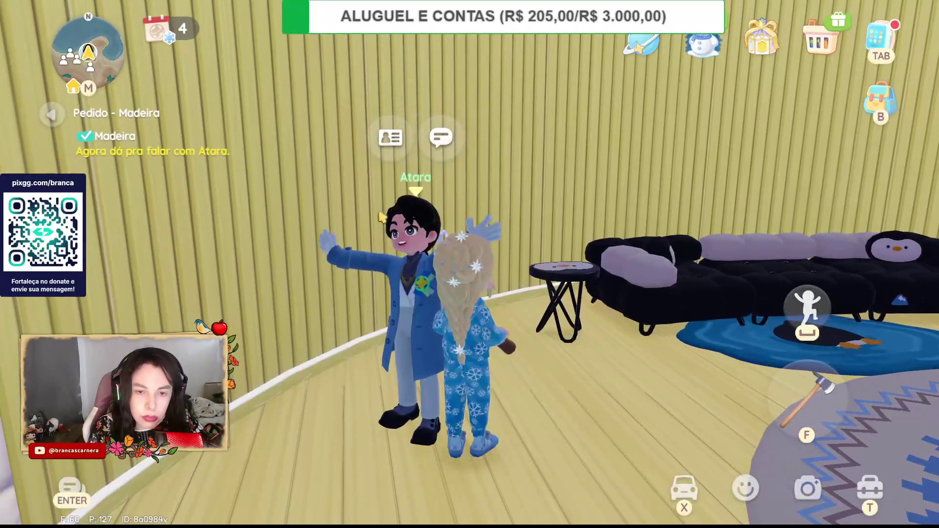
- Deliver 17 Madeira to Atara and collect the 3000-coin reward
{"action": "left_click", "coordinate": [440, 138]}
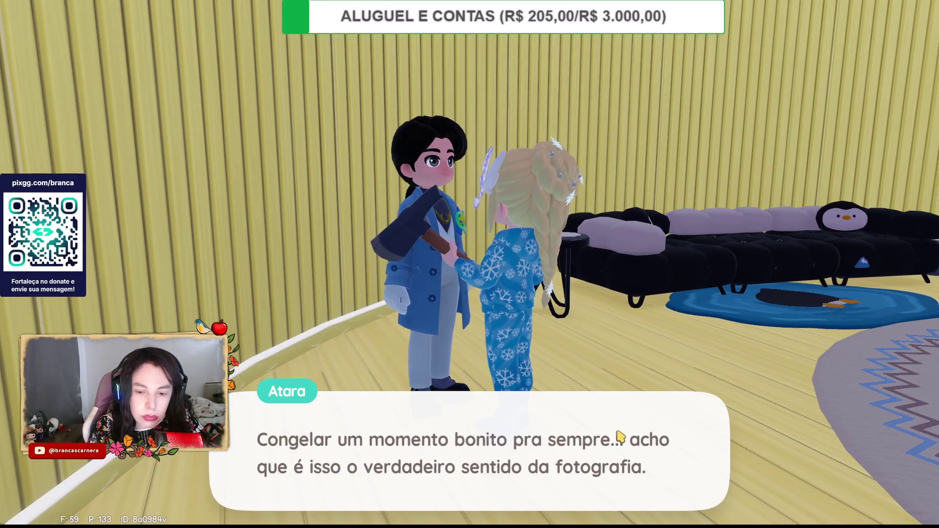
{"action": "left_click", "coordinate": [646, 417]}
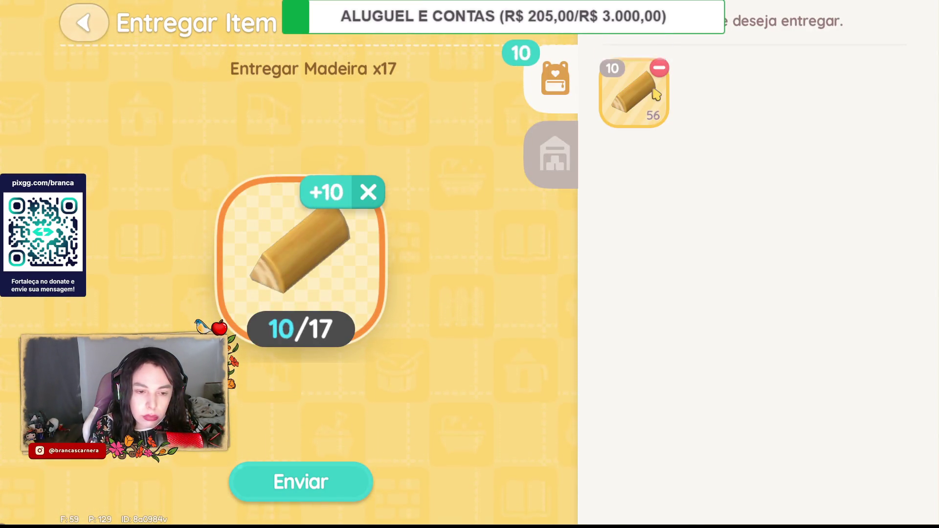
{"action": "left_click", "coordinate": [352, 491]}
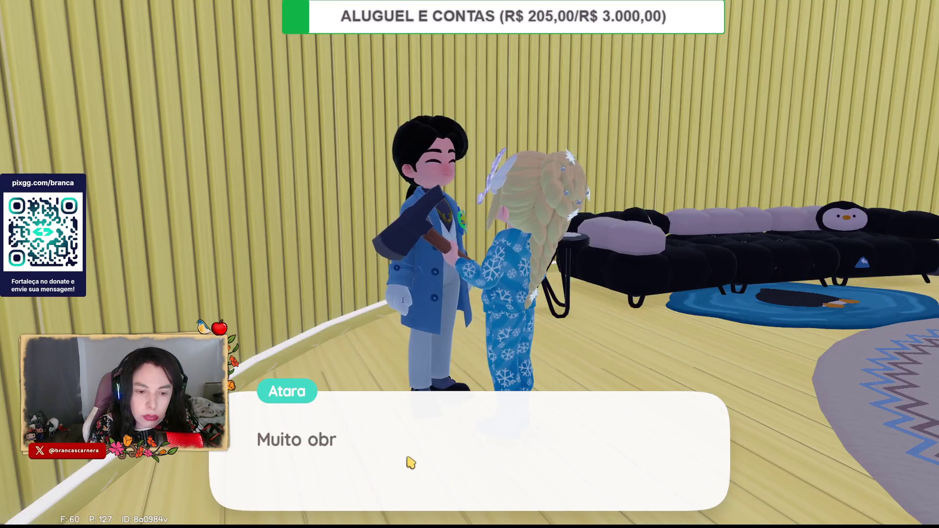
{"action": "left_click", "coordinate": [411, 461]}
- Leave Atara's house through the snowy plaza and head left onto the beach
{"action": "key", "text": "a"}
{"action": "key", "text": "w"}
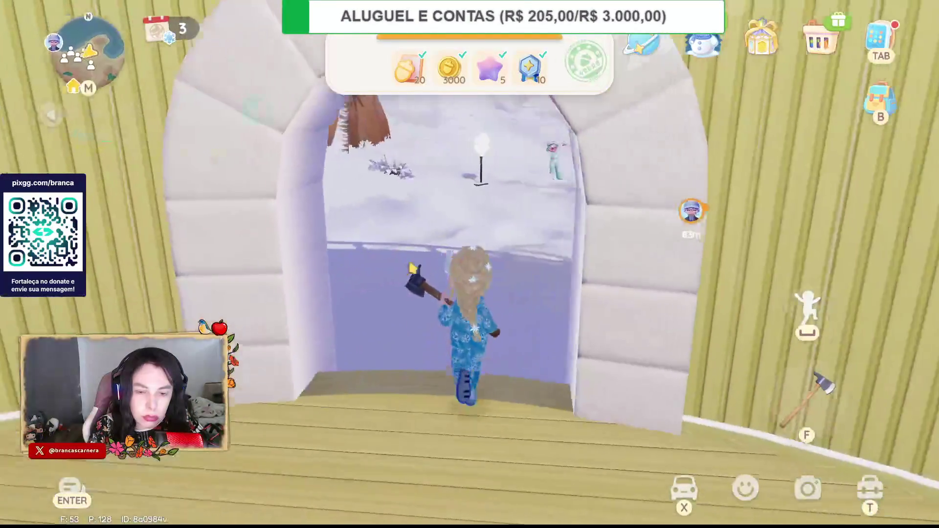
{"action": "key", "text": "w"}
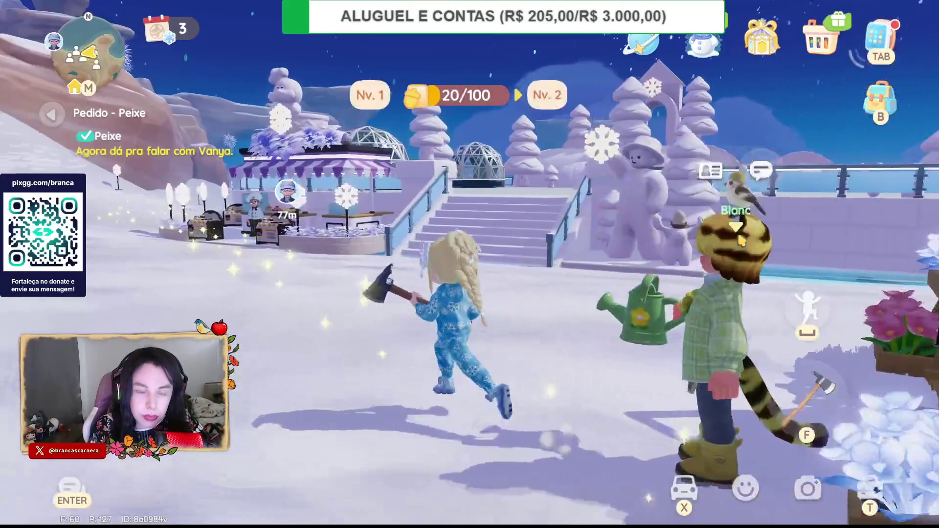
{"action": "key", "text": "a"}
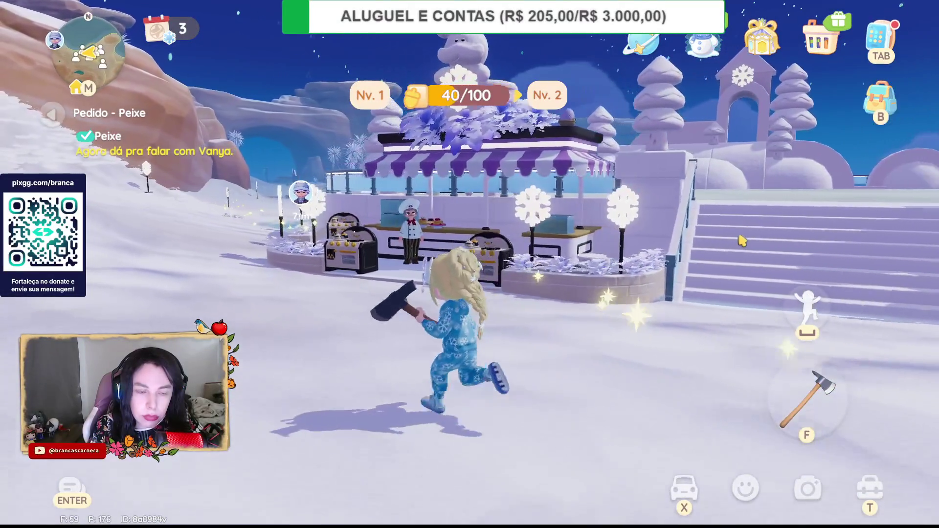
{"action": "key", "text": "w"}
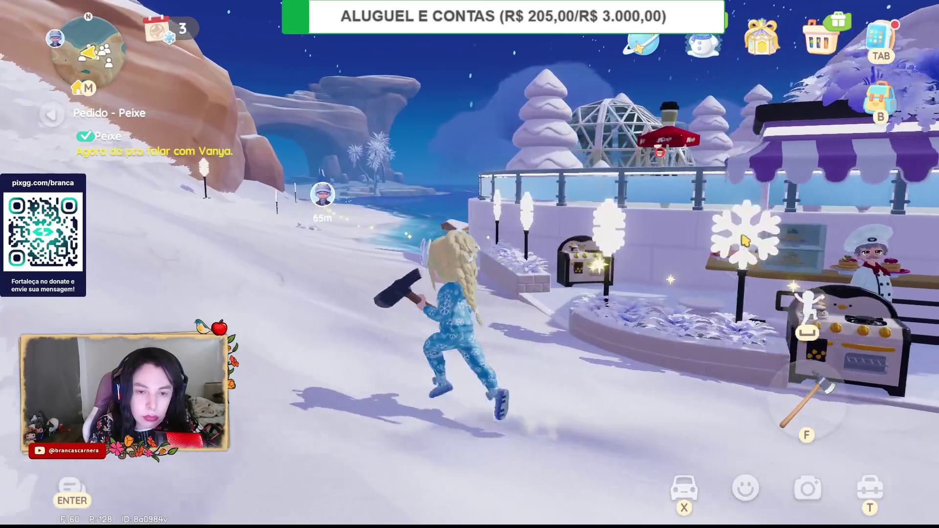
{"action": "key", "text": "w"}
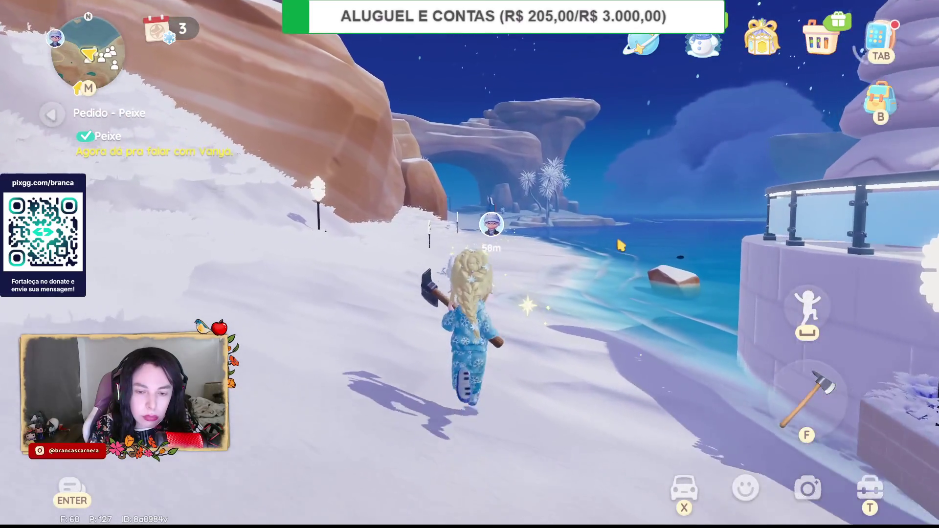
{"action": "key", "text": "w"}
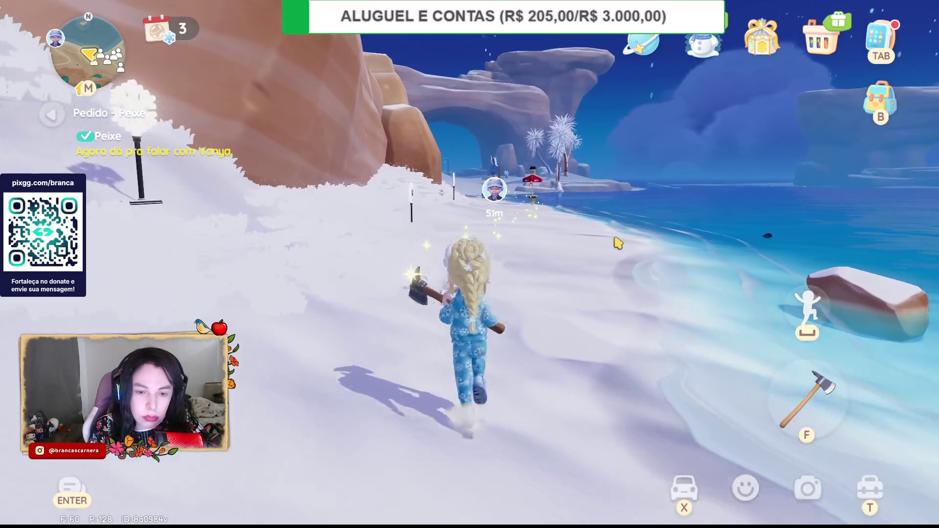
- Run along the beach past the café kiosk and fish stall to Vanya
{"action": "key", "text": "w"}
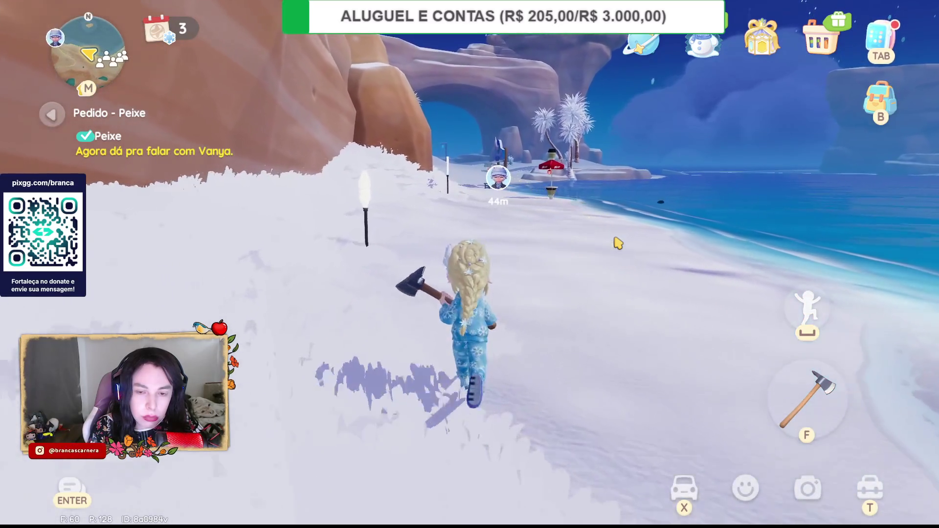
{"action": "key", "text": "w"}
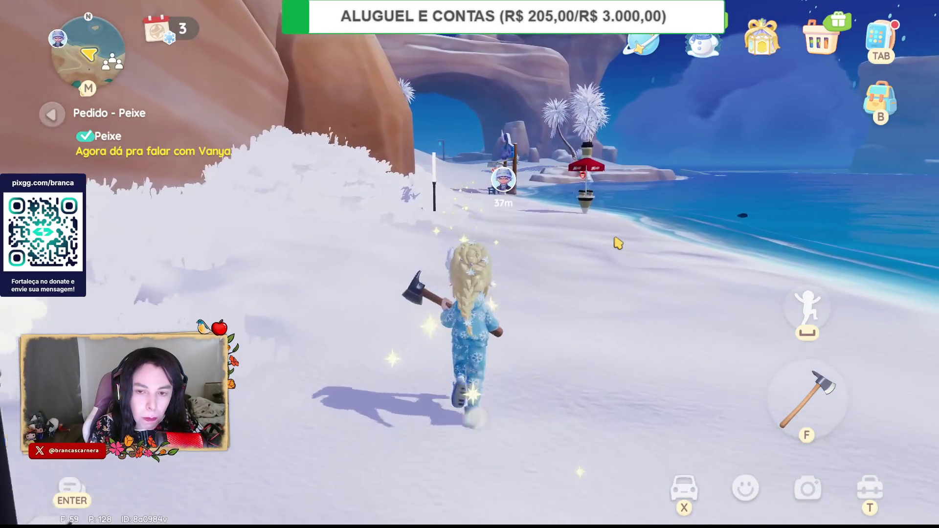
{"action": "key", "text": "w"}
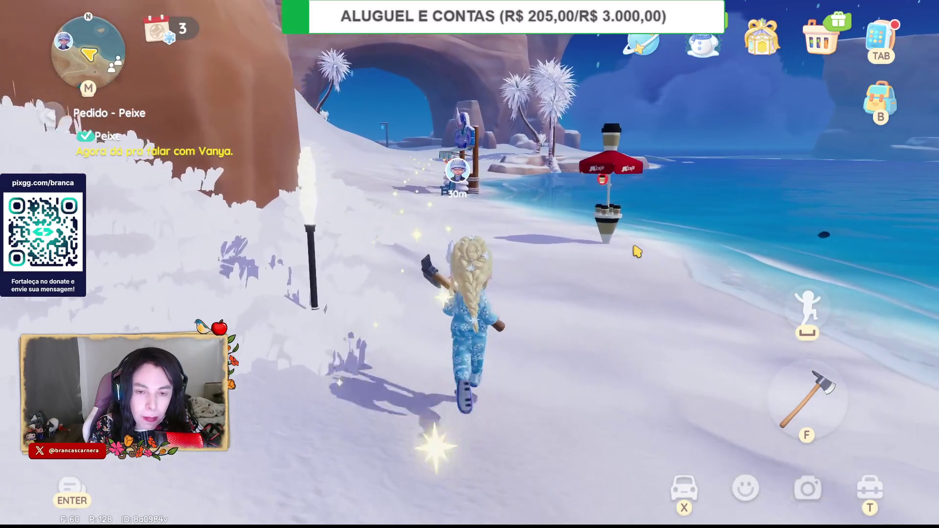
{"action": "key", "text": "w"}
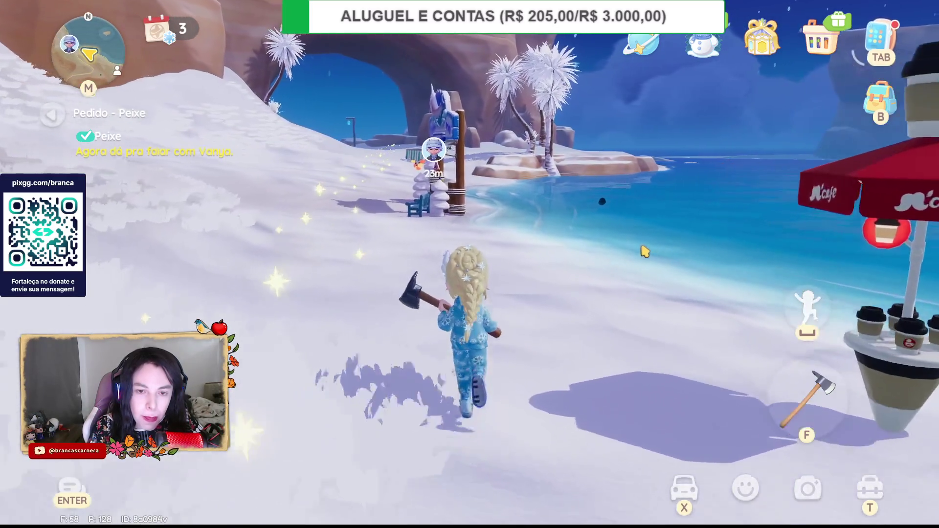
{"action": "key", "text": "w"}
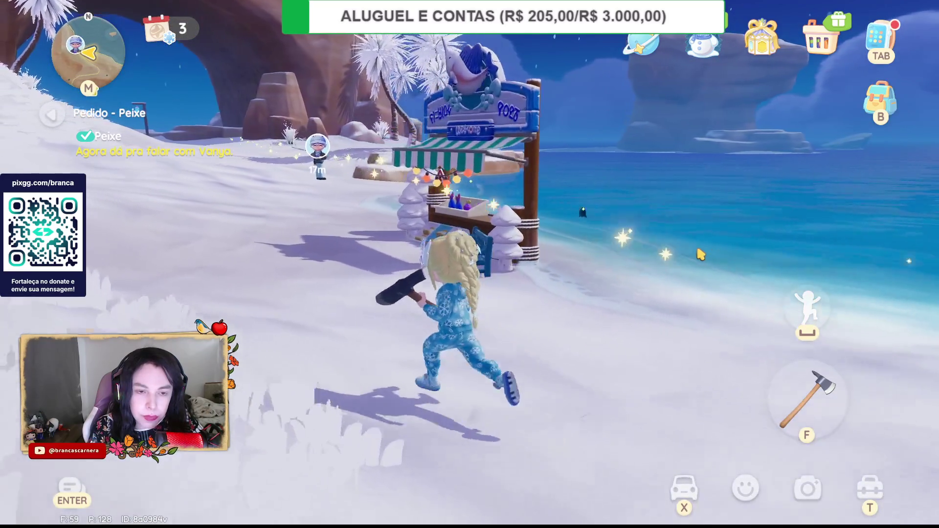
{"action": "key", "text": "w"}
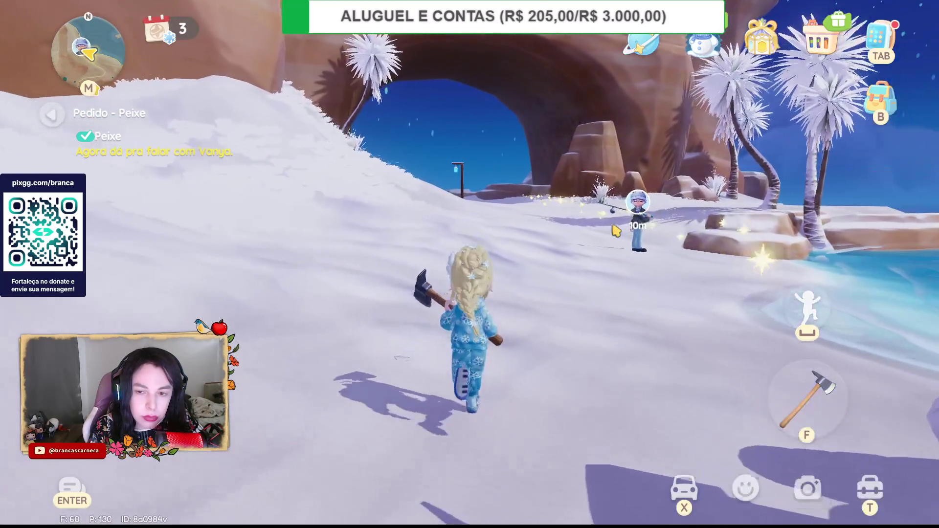
{"action": "key", "text": "w"}
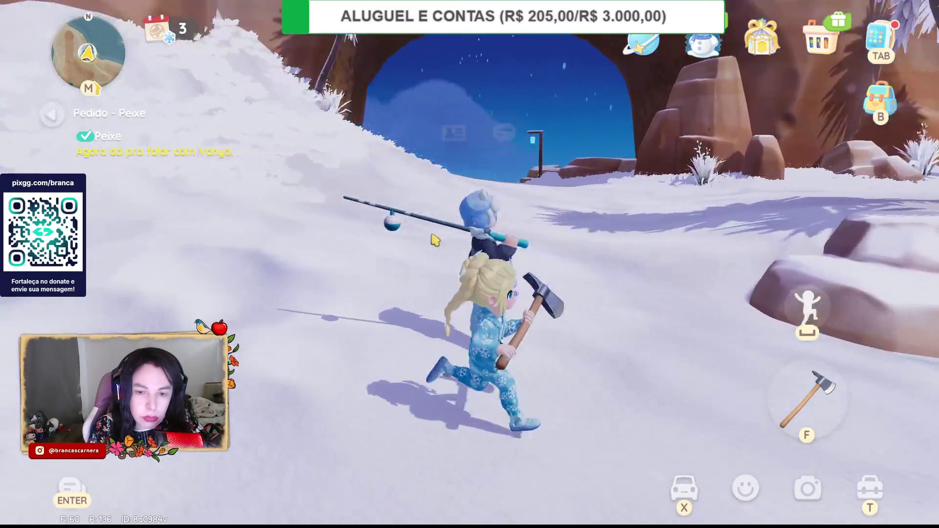
{"action": "left_click", "coordinate": [474, 208]}
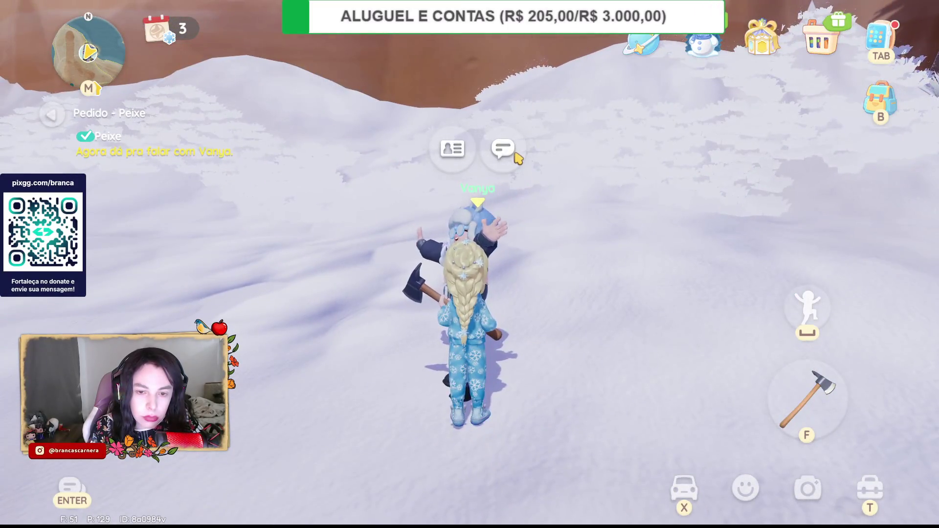
- Hand Vanya a fish for Pedido - Peixe, unlocking the 0/4 bird-watching request
{"action": "left_click", "coordinate": [504, 143]}
{"action": "left_click", "coordinate": [723, 241]}
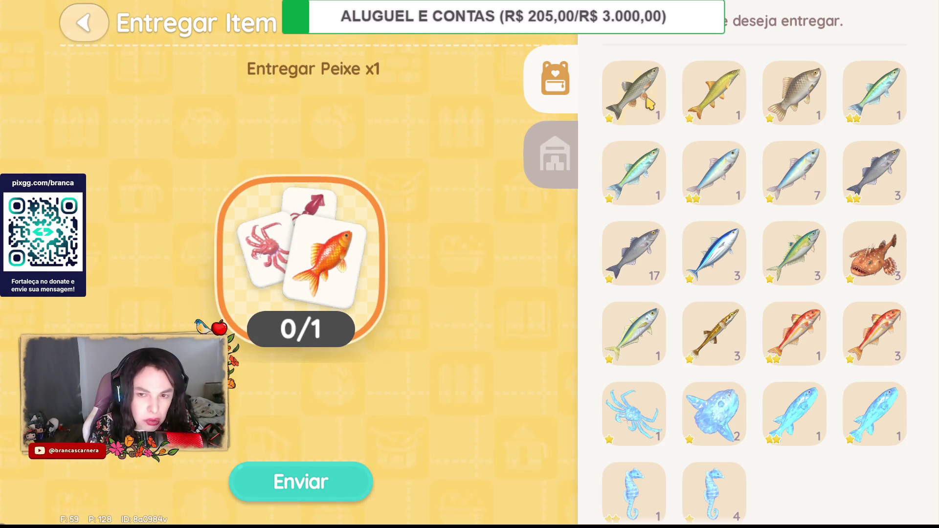
{"action": "left_click", "coordinate": [325, 478]}
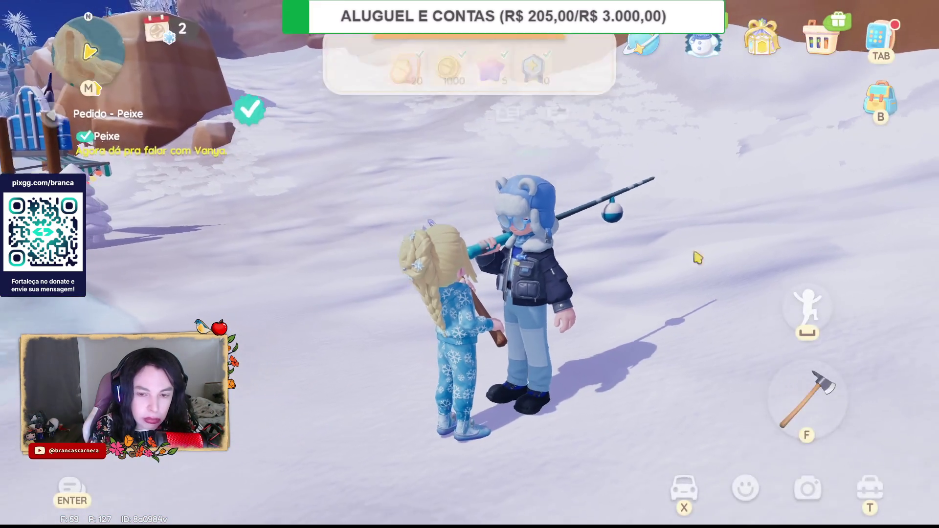
- Walk from Vanya across the shore to the snowy slope and mount the green scooter
{"action": "key", "text": "w"}
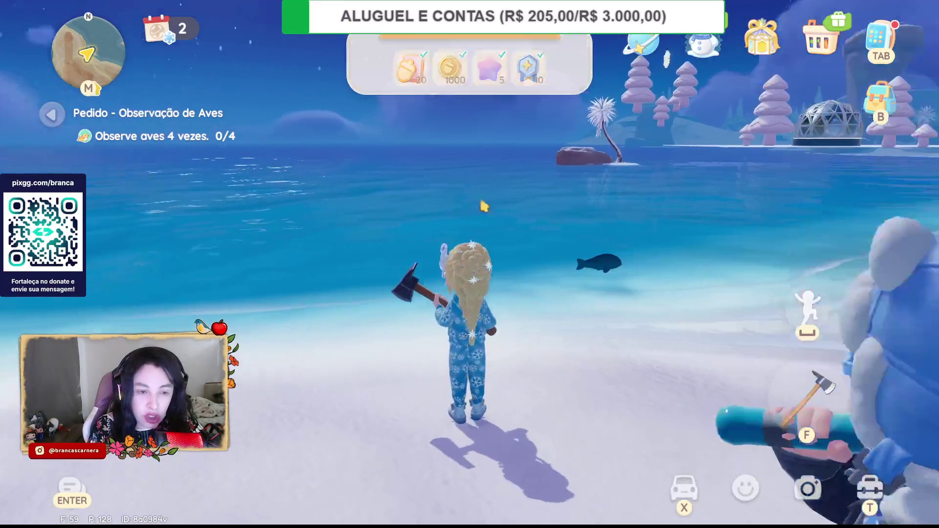
{"action": "key", "text": "w"}
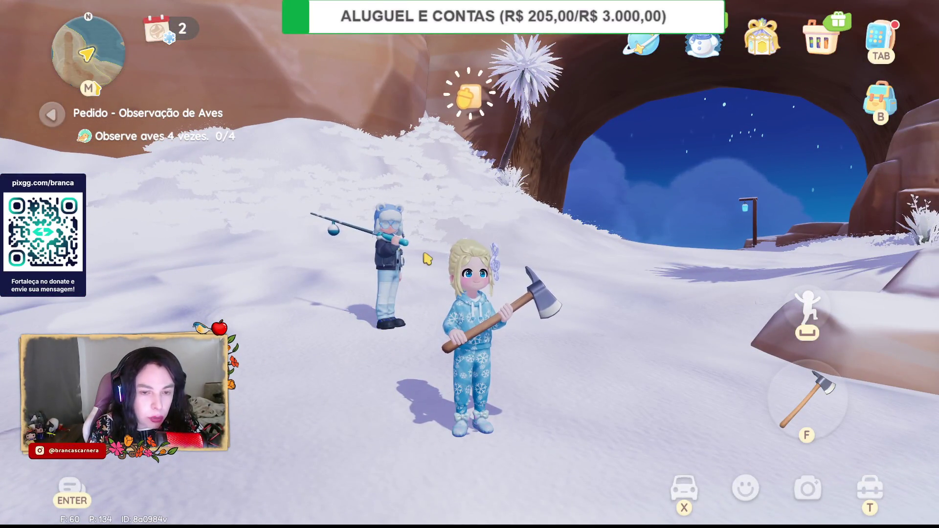
{"action": "key", "text": "w"}
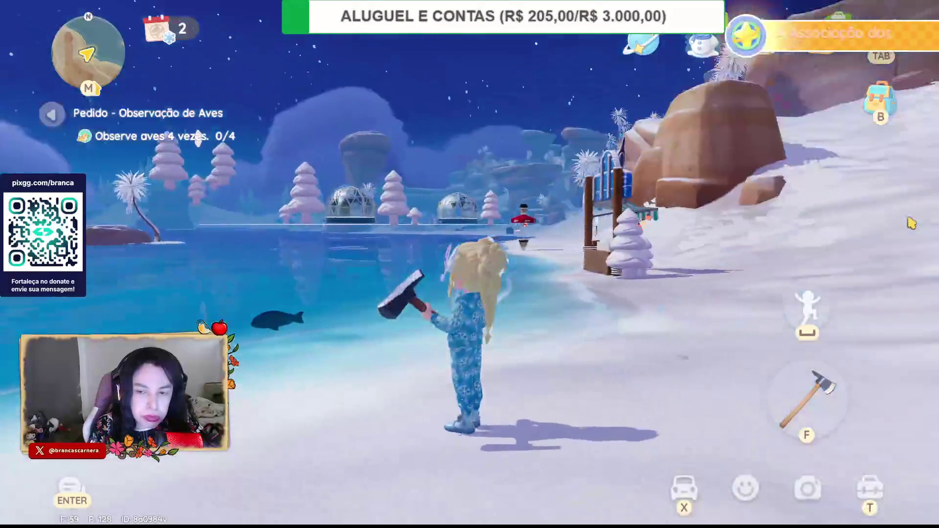
{"action": "key", "text": "d"}
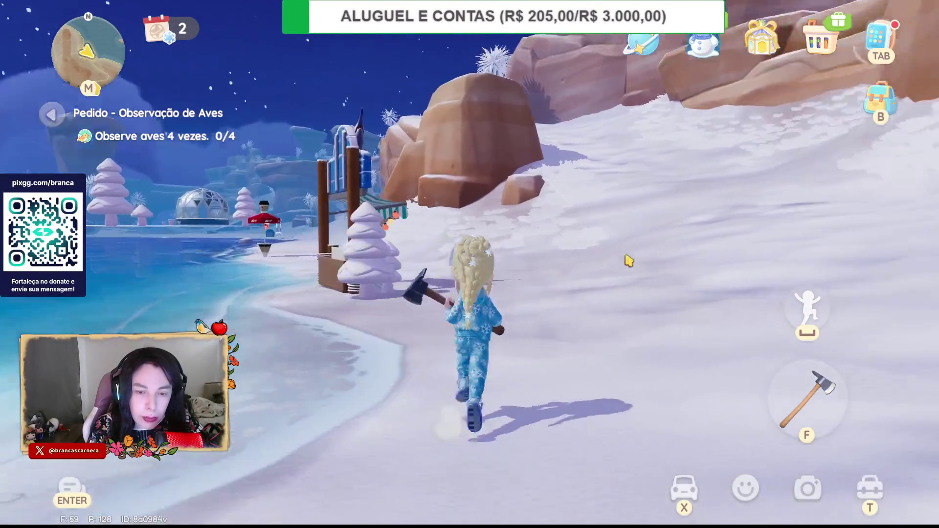
{"action": "key", "text": "x"}
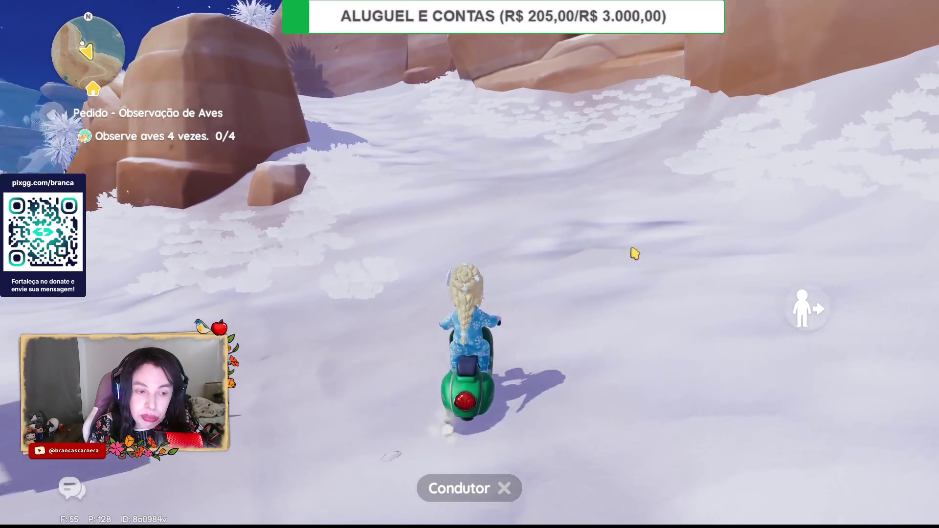
- Ride the scooter up the slope to the wooden bridge, dismount, and photograph the scene
{"action": "key", "text": "w"}
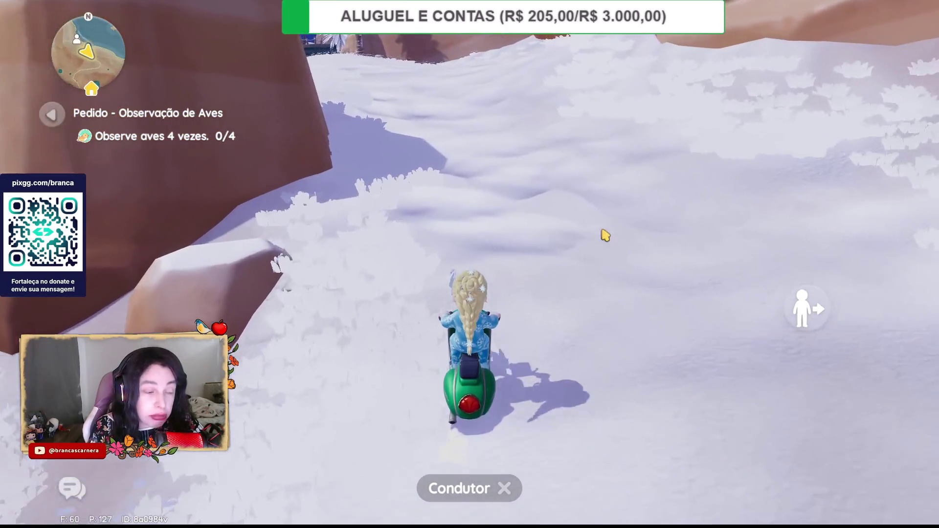
{"action": "key", "text": "w"}
{"action": "key", "text": "w"}
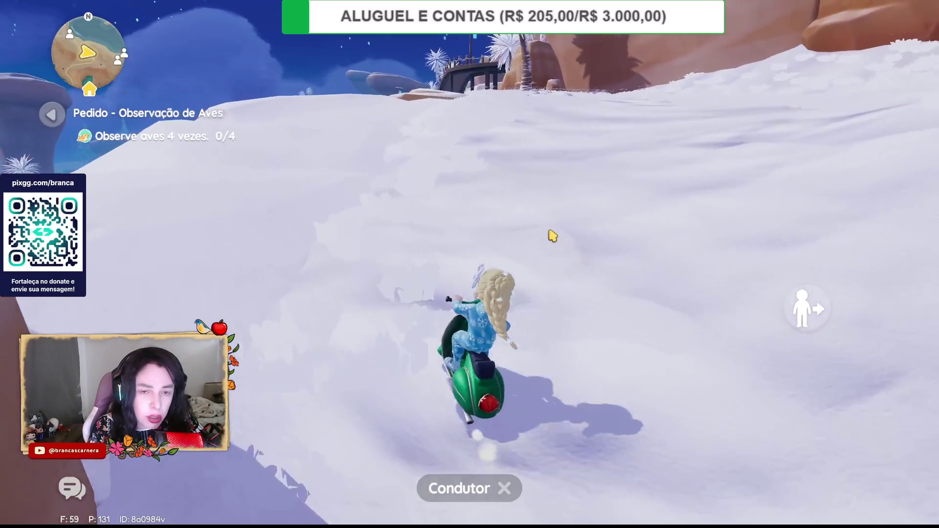
{"action": "key", "text": "w"}
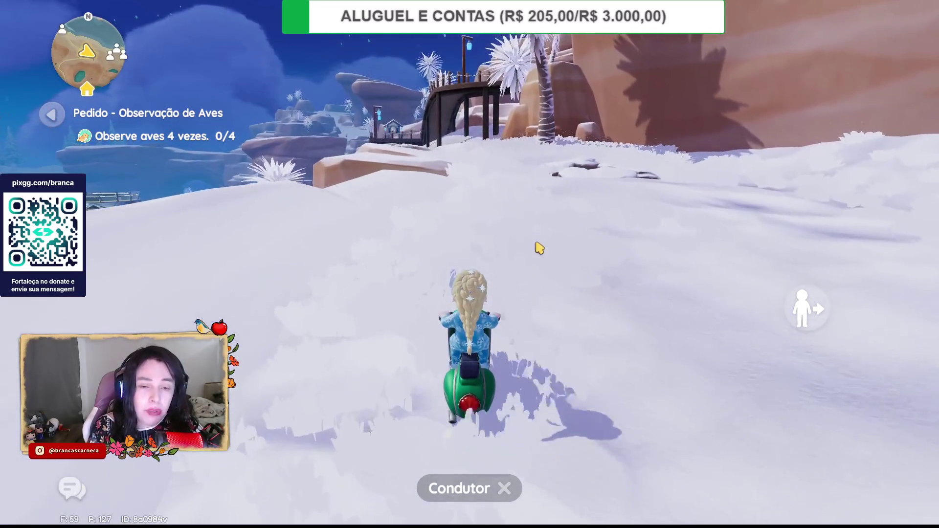
{"action": "key", "text": "a"}
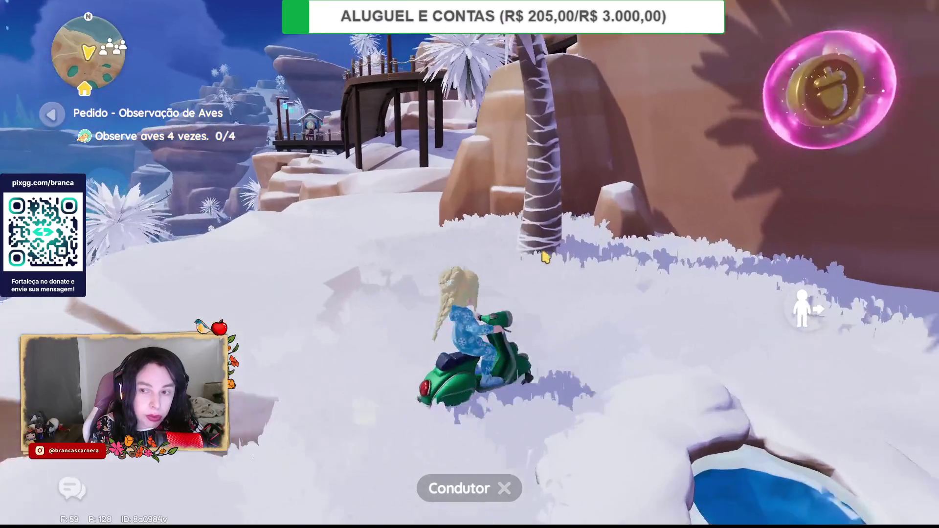
{"action": "key", "text": "w"}
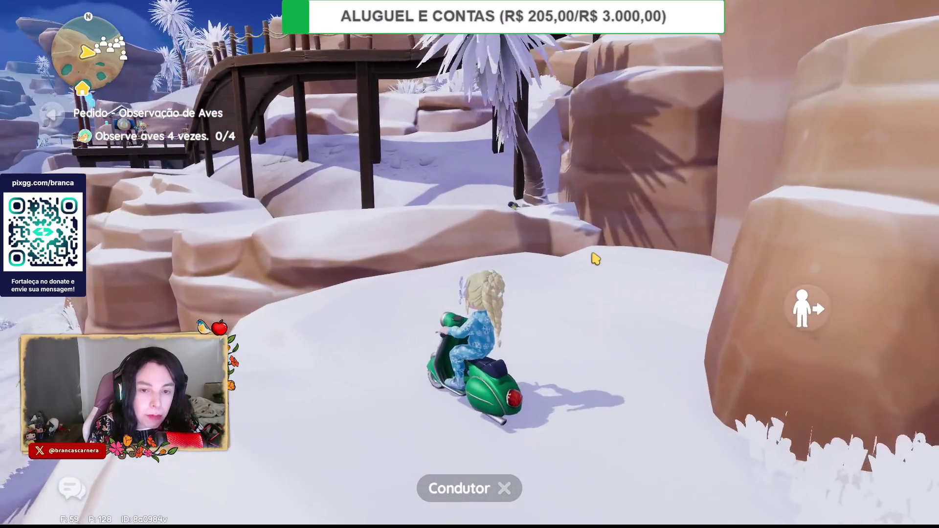
{"action": "key", "text": "x"}
{"action": "key", "text": "a"}
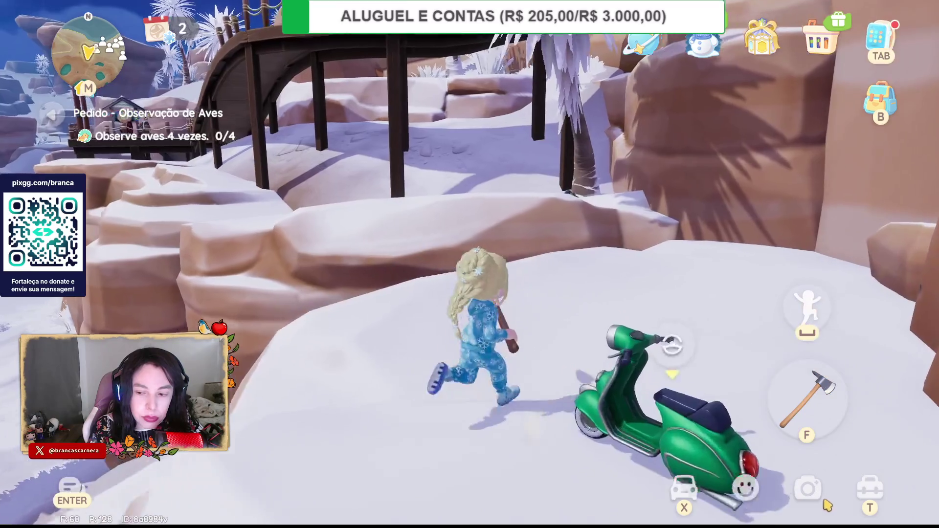
{"action": "left_click", "coordinate": [807, 498]}
- Snap a photo of the bridge and sky, then leave photo mode
{"action": "mouse_move", "coordinate": [601, 270]}
{"action": "left_mouse_down"}
{"action": "mouse_move", "coordinate": [591, 234]}
{"action": "mouse_move", "coordinate": [608, 230]}
{"action": "left_mouse_up"}
{"action": "left_click", "coordinate": [875, 274]}
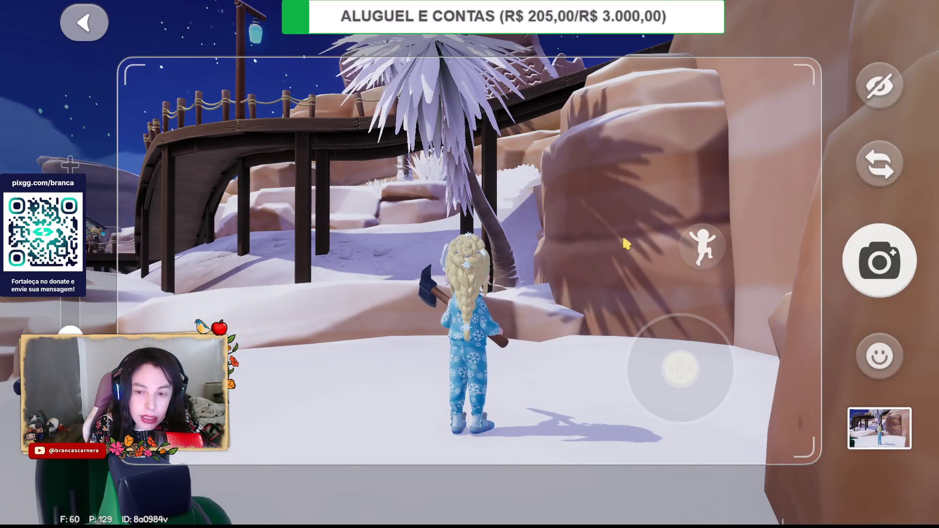
{"action": "left_click_drag", "start_coordinate": [626, 244], "coordinate": [671, 379]}
{"action": "left_click", "coordinate": [107, 29]}
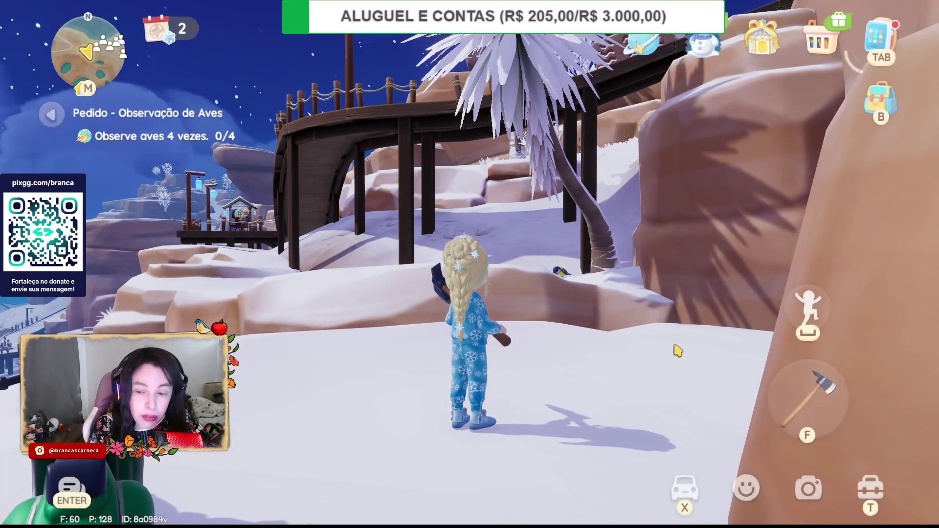
{"action": "left_click", "coordinate": [806, 411]}
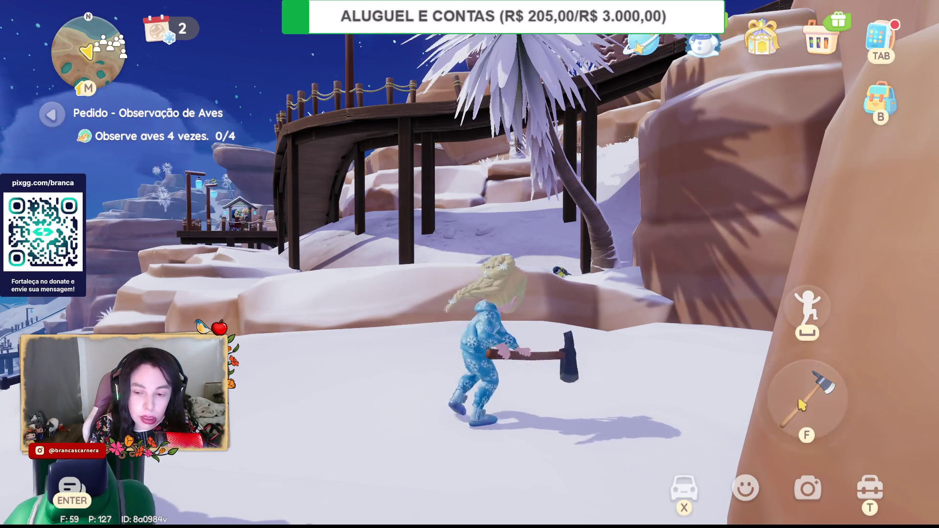
{"action": "key", "text": "w"}
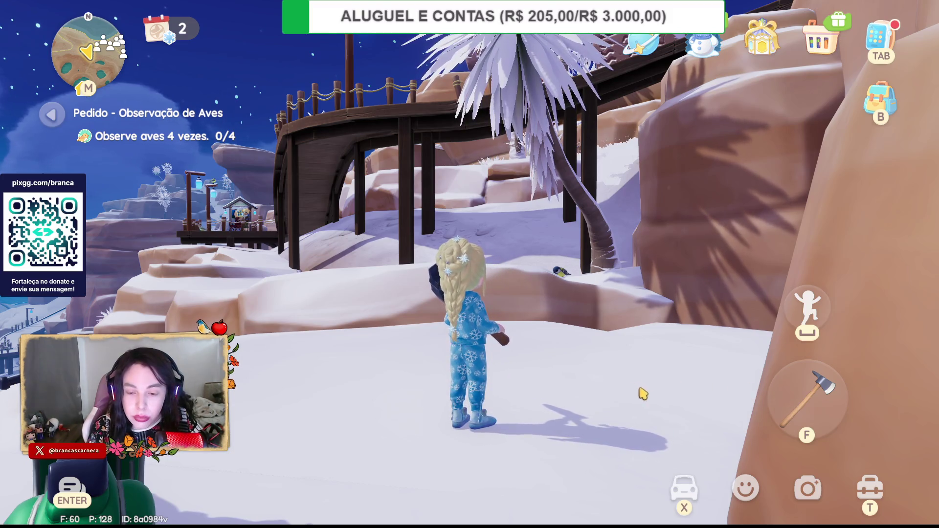
- Equip the red bird viewer from the toolbox and photograph the Chapim-real twice
{"action": "key", "text": "t"}
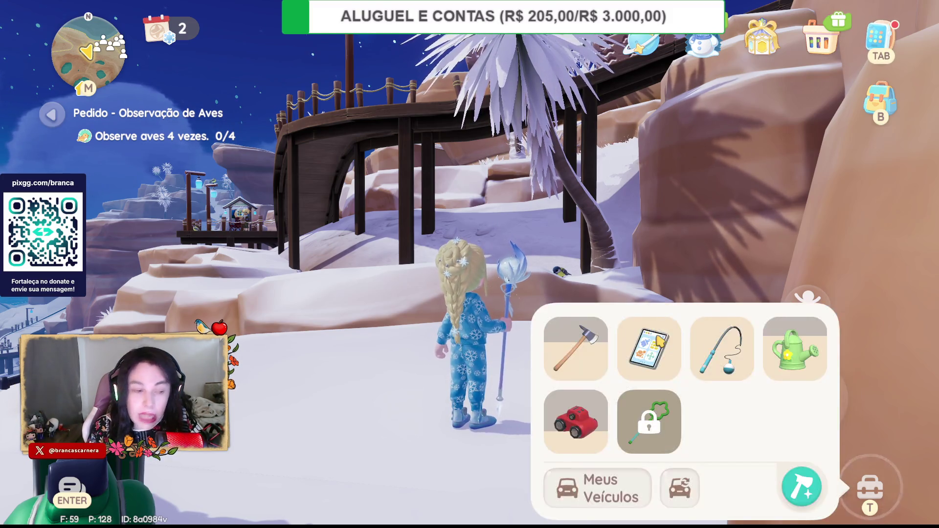
{"action": "left_click", "coordinate": [580, 421]}
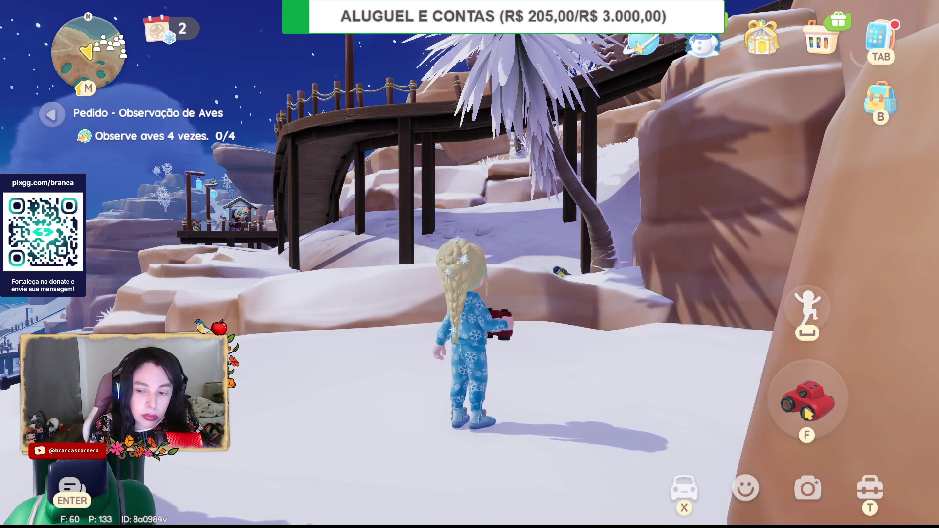
{"action": "left_click", "coordinate": [810, 416]}
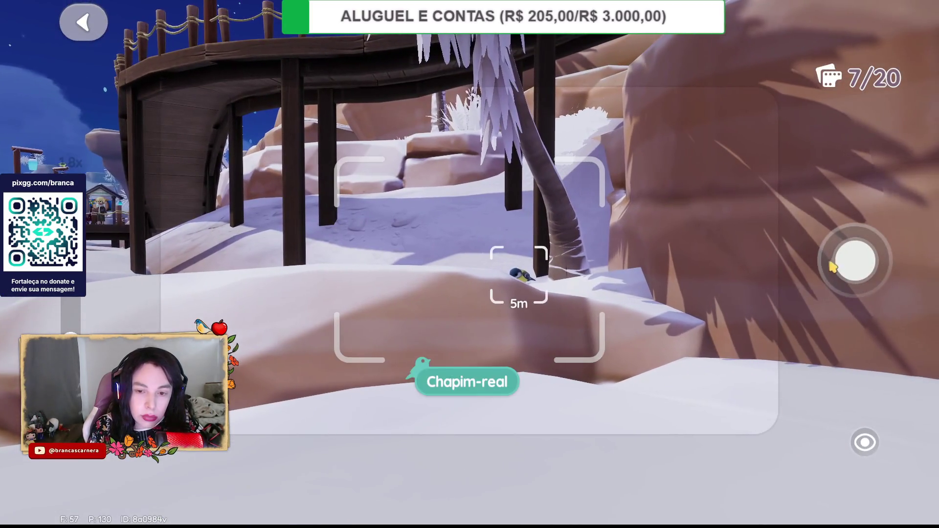
{"action": "left_click", "coordinate": [854, 258]}
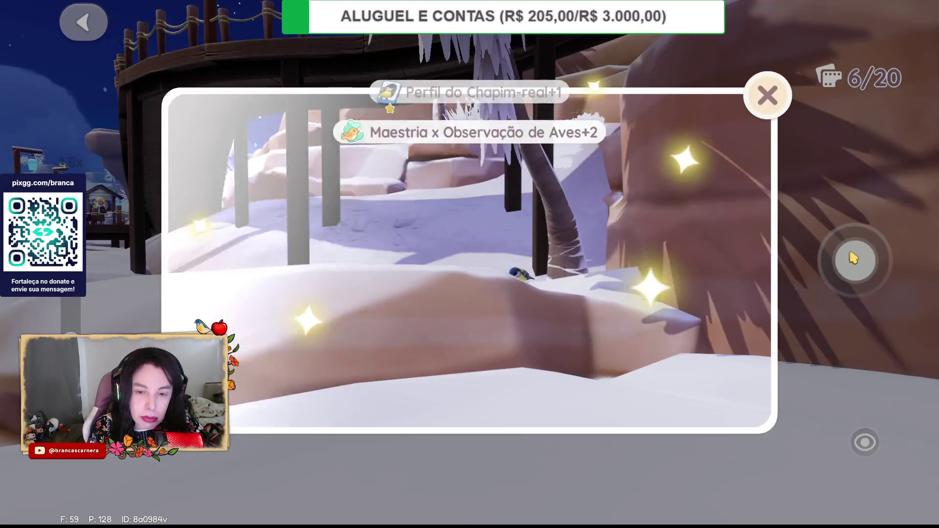
{"action": "left_click", "coordinate": [770, 102]}
{"action": "left_click", "coordinate": [857, 255]}
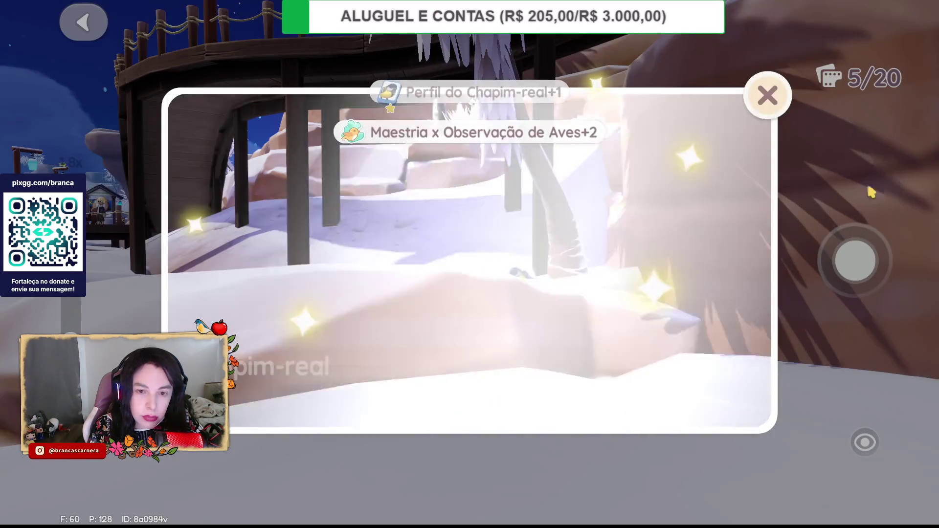
- Keep shooting the Chapim-real to reach 3/4 observations, then put the viewer away
{"action": "left_click", "coordinate": [772, 89]}
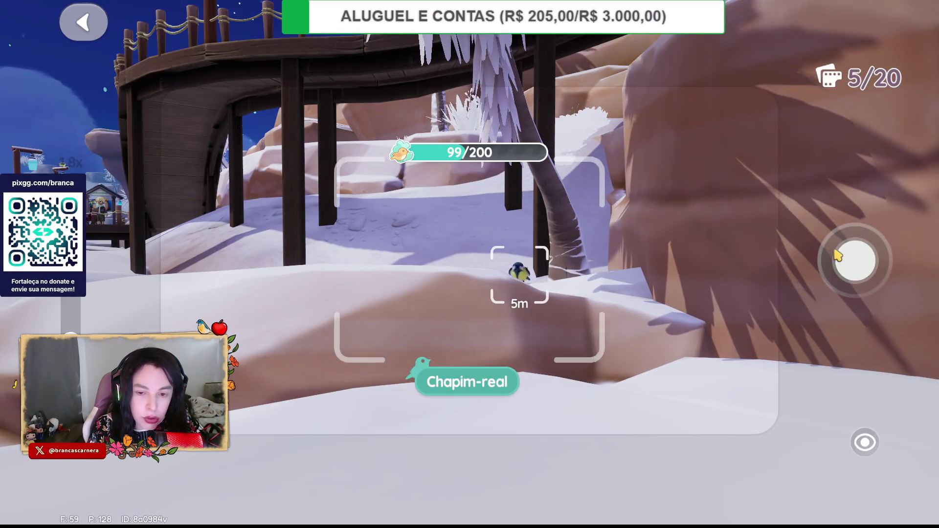
{"action": "left_click", "coordinate": [837, 255]}
{"action": "left_click", "coordinate": [772, 105]}
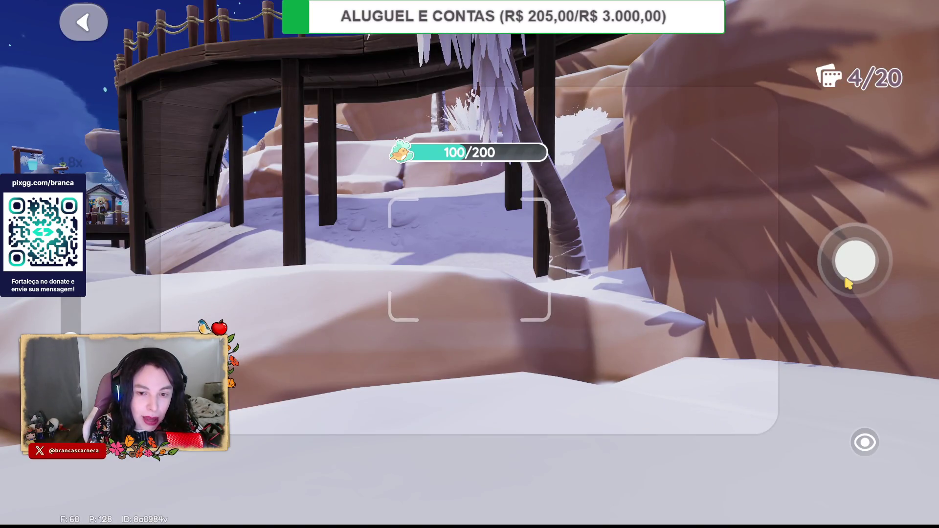
{"action": "key", "text": "space"}
{"action": "left_click", "coordinate": [759, 102]}
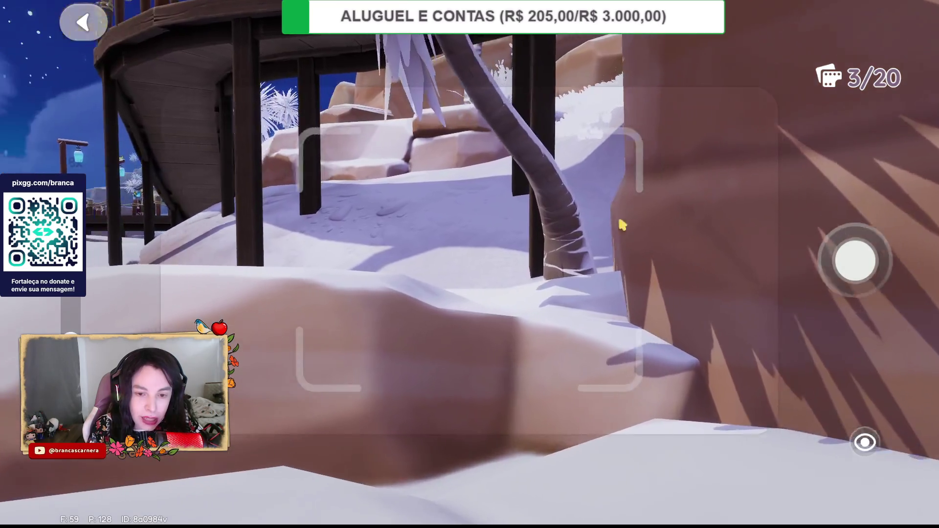
{"action": "mouse_move", "coordinate": [623, 225]}
{"action": "left_mouse_down"}
{"action": "mouse_move", "coordinate": [526, 251]}
{"action": "mouse_move", "coordinate": [474, 283]}
{"action": "mouse_move", "coordinate": [526, 298]}
{"action": "mouse_move", "coordinate": [514, 298]}
{"action": "left_mouse_up"}
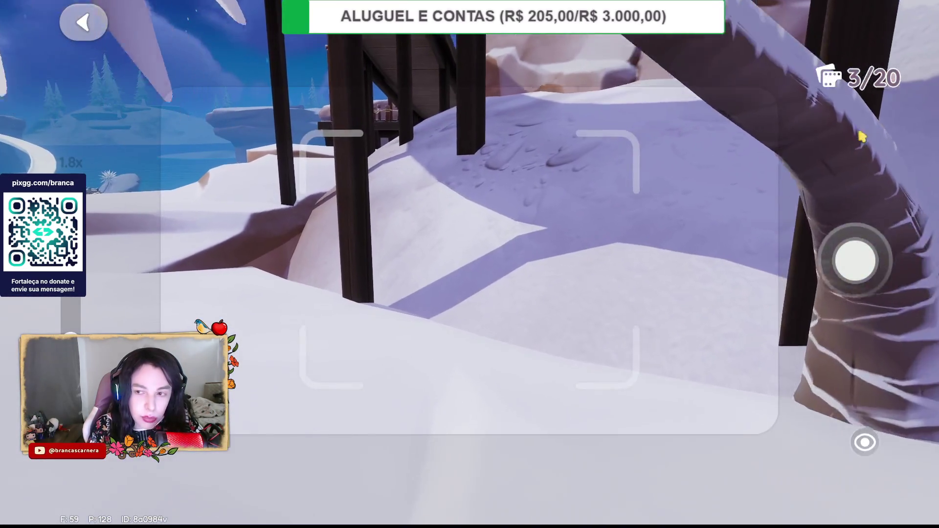
{"action": "key", "text": "Escape"}
{"action": "key", "text": "w"}
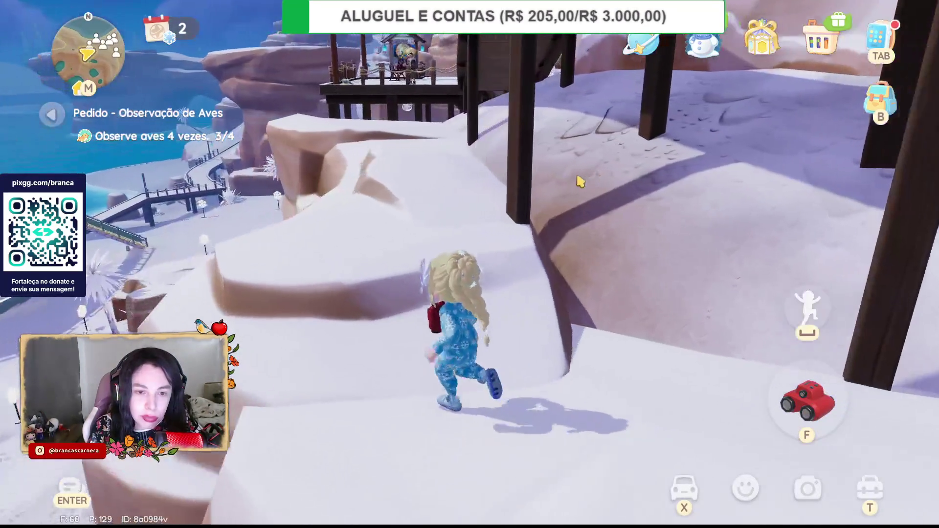
- Mount the scooter and ride up the slope past the gift box toward the dome
{"action": "key", "text": "f"}
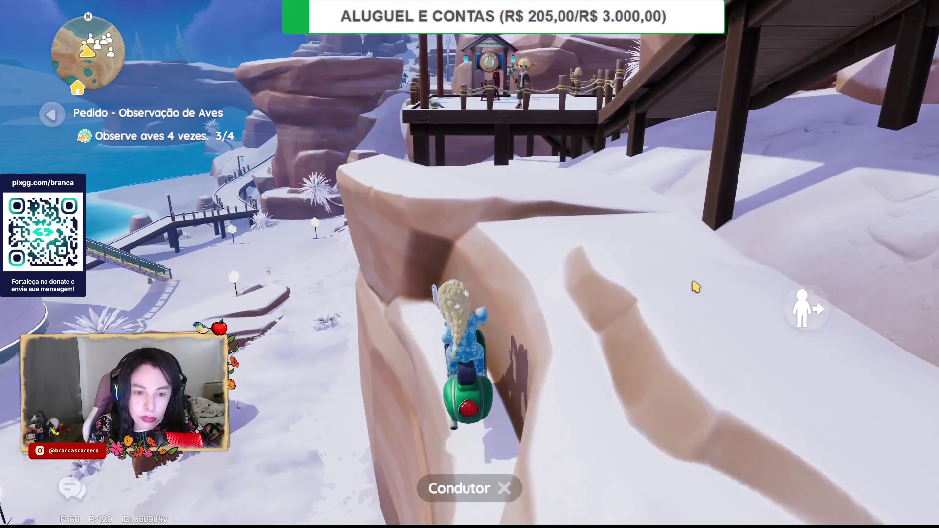
{"action": "key", "text": "f"}
{"action": "key", "text": "w"}
{"action": "key", "text": "s"}
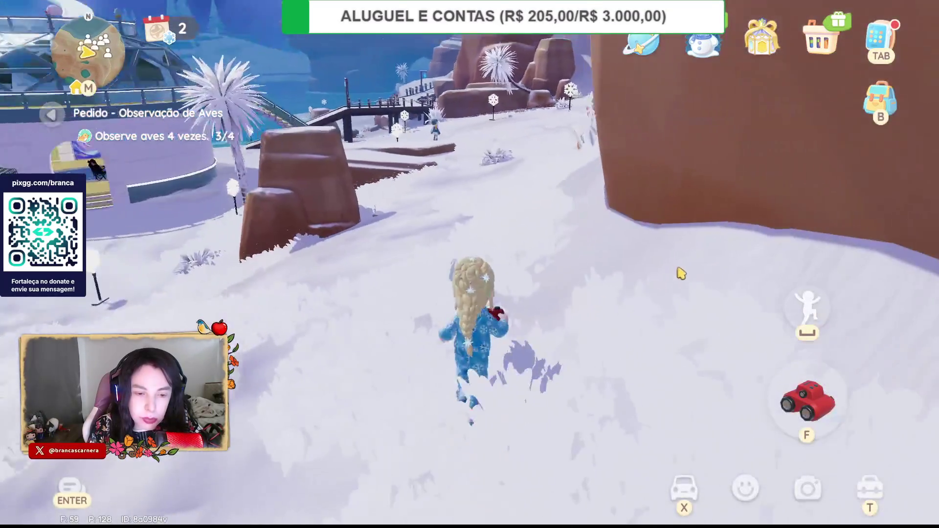
{"action": "key", "text": "w"}
{"action": "key", "text": "d"}
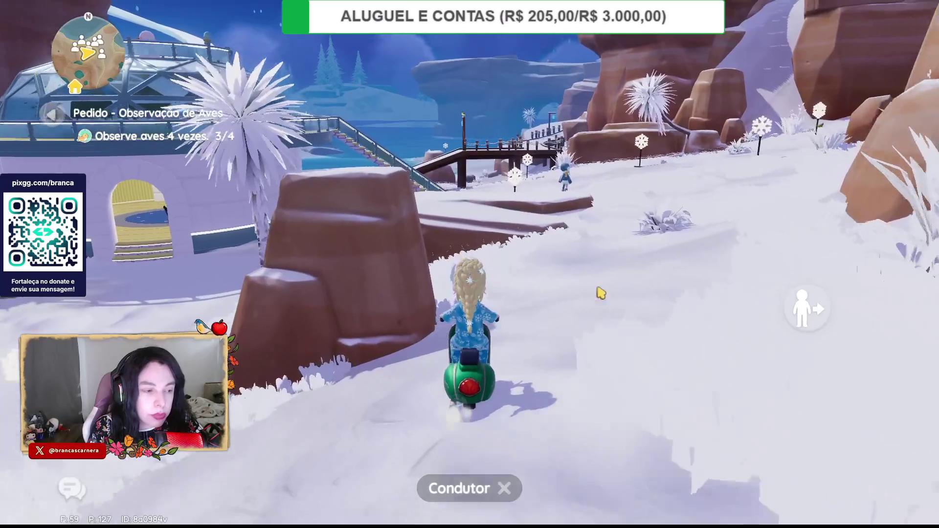
{"action": "key", "text": "a"}
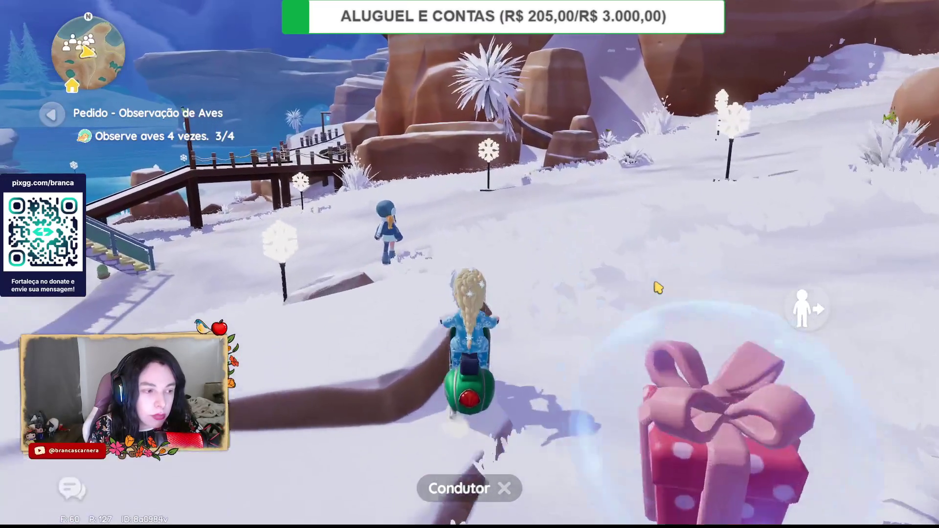
{"action": "key", "text": "a"}
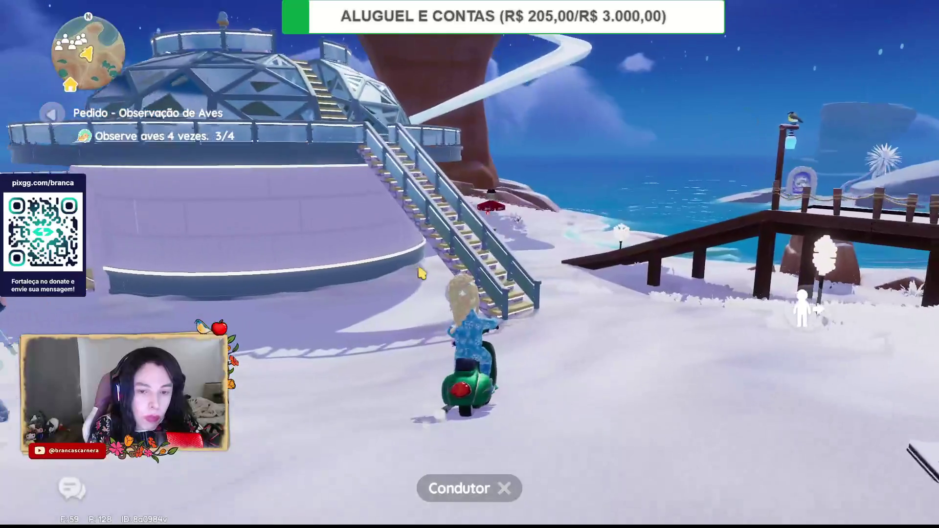
- Drive up the wooden ramp onto the bridge, dismount and walk along the boardwalk
{"action": "key", "text": "d"}
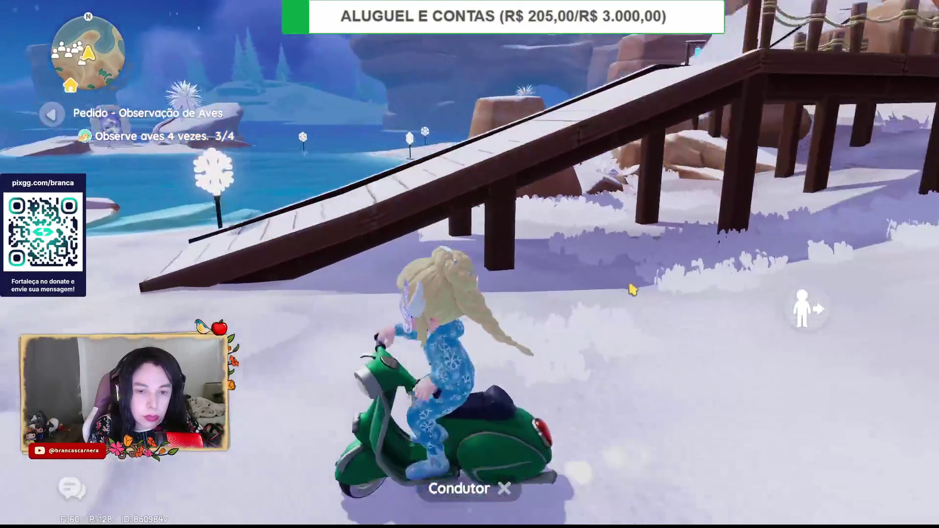
{"action": "key", "text": "d"}
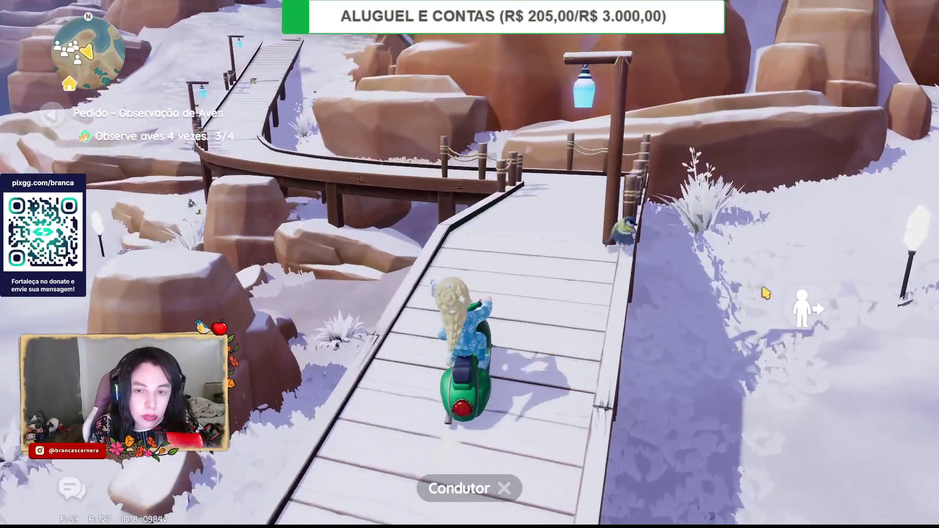
{"action": "key", "text": "w"}
{"action": "key", "text": "x"}
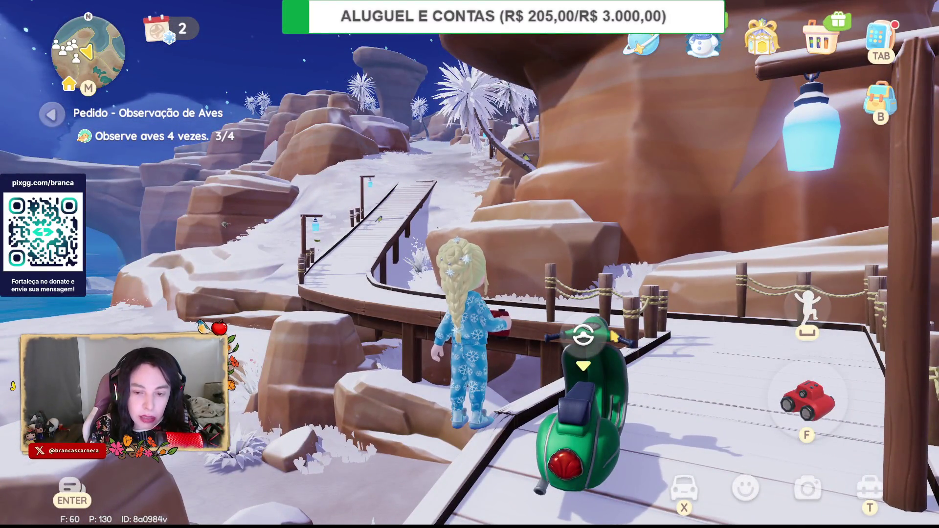
{"action": "key", "text": "w"}
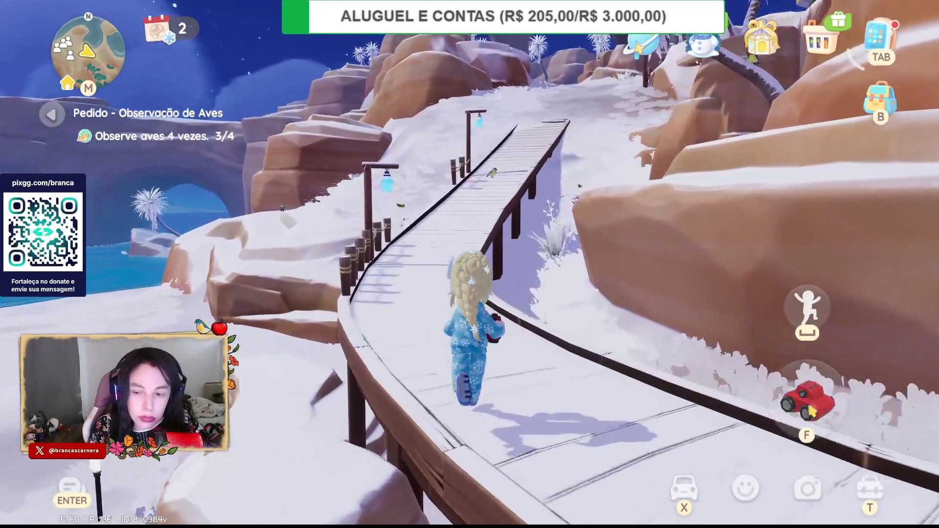
{"action": "key", "text": "c"}
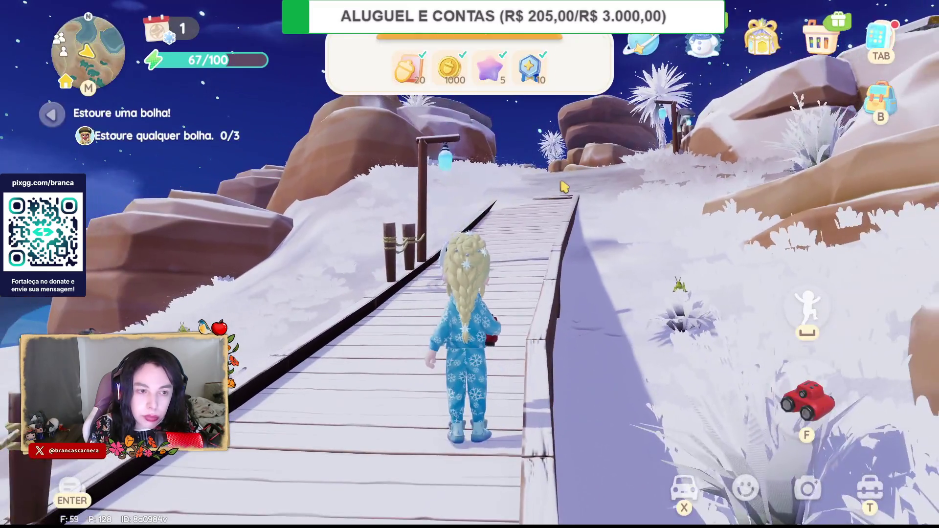
- Swing the camera around and run on along the boardwalk after the final bird shot
{"action": "left_click_drag", "start_coordinate": [562, 186], "coordinate": [330, 231]}
{"action": "key", "text": "w"}
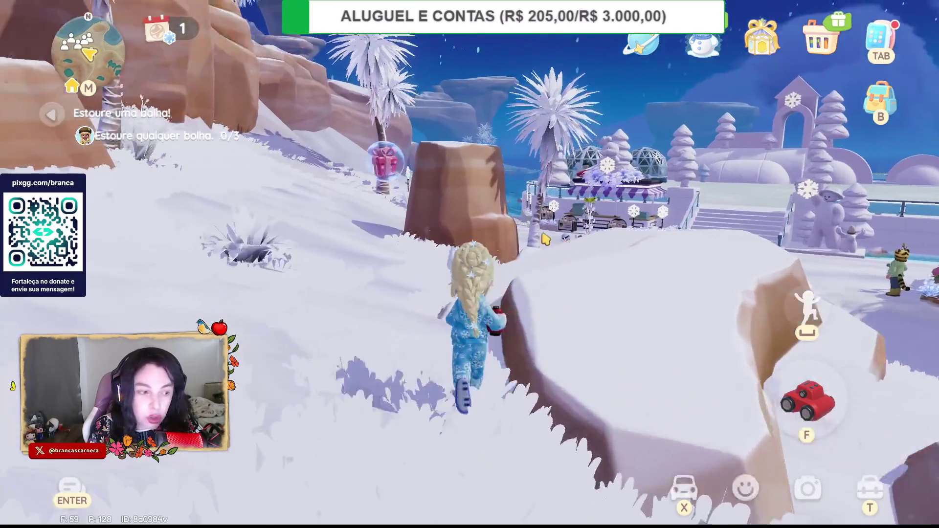
- Run into the floating gift bubbles across the snowfield, popping two of them
{"action": "key", "text": "w"}
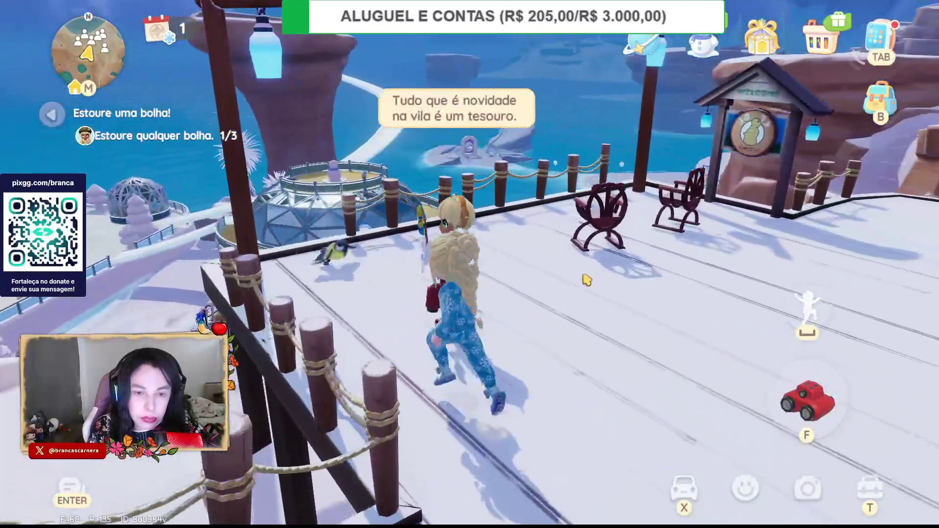
{"action": "left_click", "coordinate": [584, 261]}
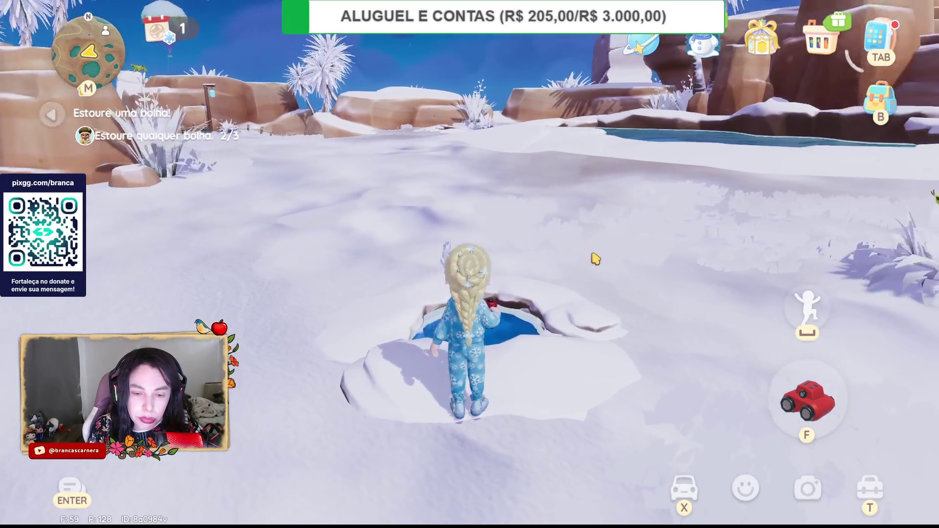
- Walk and jump the character around the frozen ice hole, then move off it
{"action": "mouse_move", "coordinate": [596, 259]}
{"action": "left_mouse_down"}
{"action": "mouse_move", "coordinate": [706, 298]}
{"action": "mouse_move", "coordinate": [780, 371]}
{"action": "mouse_move", "coordinate": [654, 147]}
{"action": "mouse_move", "coordinate": [785, 391]}
{"action": "mouse_move", "coordinate": [788, 274]}
{"action": "mouse_move", "coordinate": [719, 203]}
{"action": "left_mouse_up"}
{"action": "key", "text": "w"}
{"action": "key", "text": "w"}
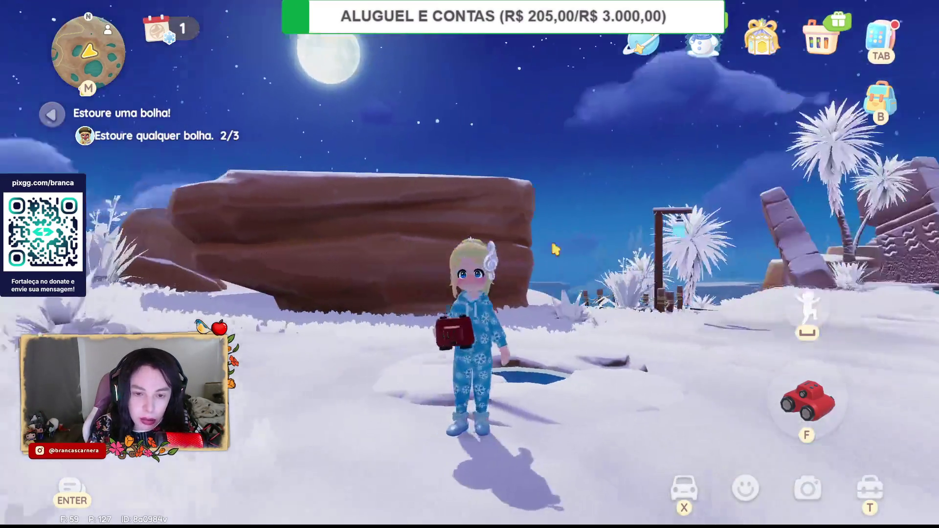
{"action": "mouse_move", "coordinate": [555, 250]}
{"action": "left_mouse_down"}
{"action": "mouse_move", "coordinate": [565, 184]}
{"action": "mouse_move", "coordinate": [597, 321]}
{"action": "left_mouse_up"}
{"action": "key", "text": "w"}
{"action": "key", "text": "w"}
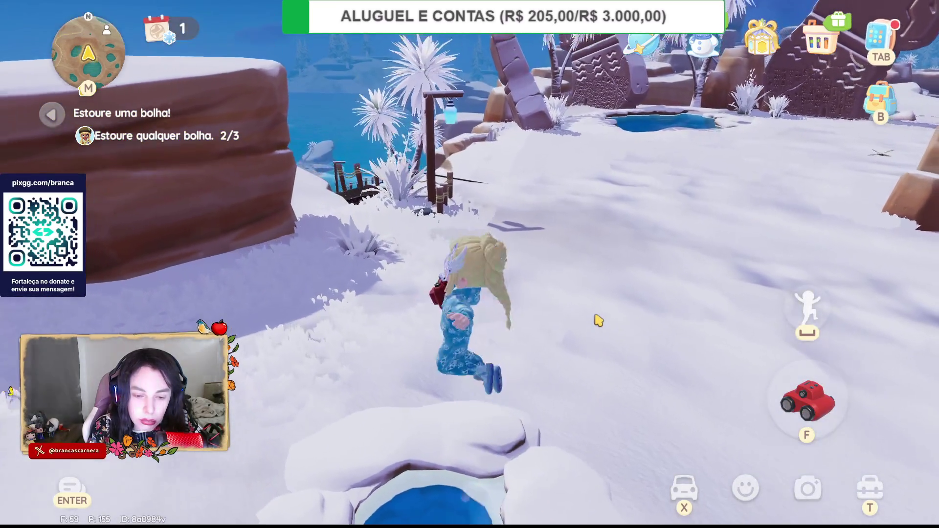
{"action": "key", "text": "s"}
{"action": "key", "text": "space"}
{"action": "mouse_move", "coordinate": [597, 318]}
{"action": "left_mouse_down"}
{"action": "mouse_move", "coordinate": [827, 248]}
{"action": "mouse_move", "coordinate": [427, 263]}
{"action": "left_mouse_up"}
{"action": "key", "text": "space"}
{"action": "key", "text": "space"}
{"action": "key", "text": "space"}
{"action": "key", "text": "w"}
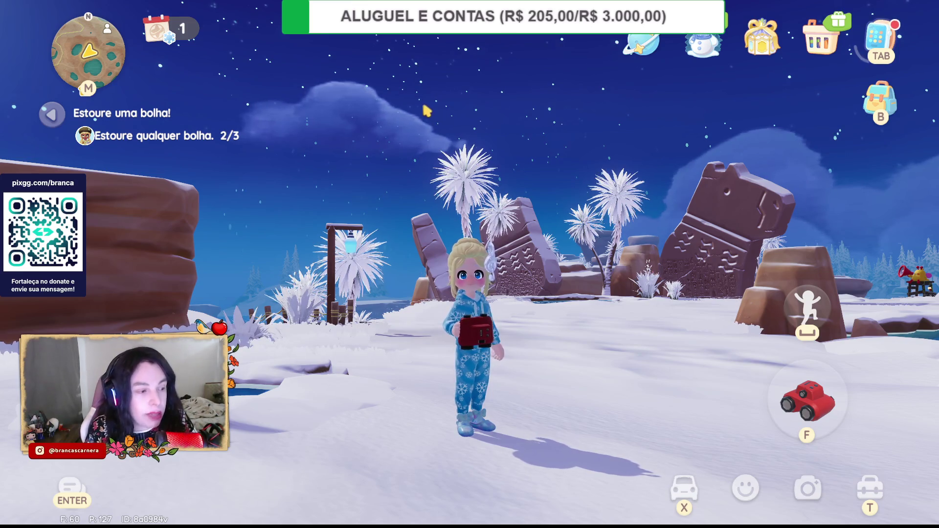
- Run past the flat rock across the snowfield to the frozen pond by the stone statues
{"action": "mouse_move", "coordinate": [279, 242]}
{"action": "left_mouse_down"}
{"action": "mouse_move", "coordinate": [395, 248]}
{"action": "mouse_move", "coordinate": [281, 269]}
{"action": "mouse_move", "coordinate": [205, 205]}
{"action": "mouse_move", "coordinate": [274, 216]}
{"action": "mouse_move", "coordinate": [342, 200]}
{"action": "mouse_move", "coordinate": [309, 196]}
{"action": "left_mouse_up"}
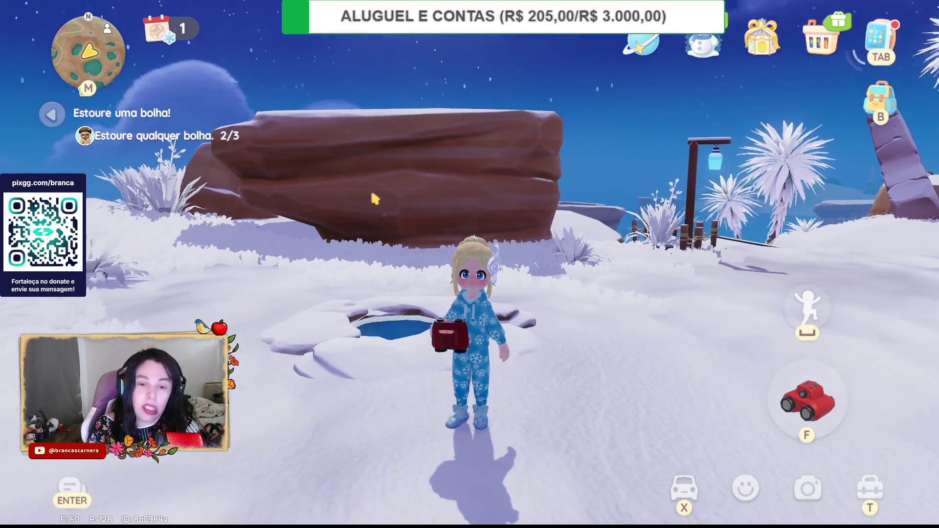
{"action": "key", "text": "w"}
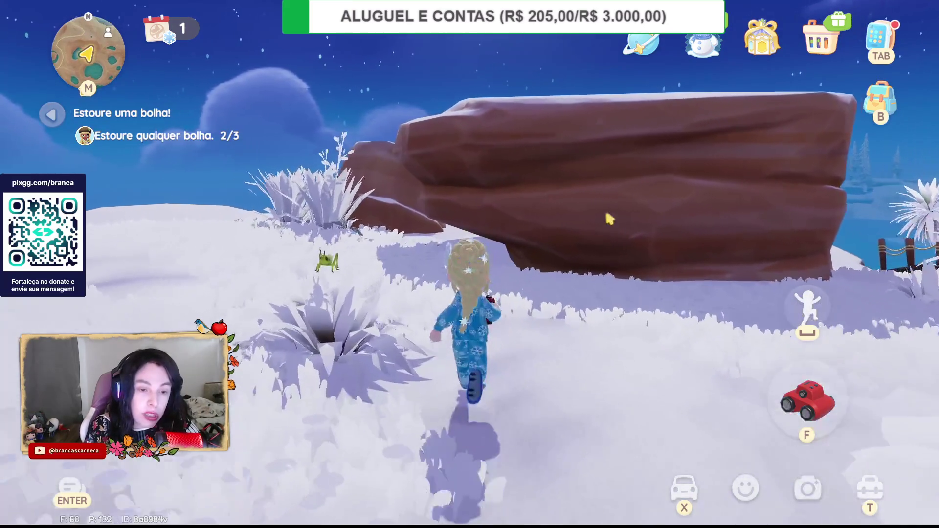
{"action": "mouse_move", "coordinate": [608, 216]}
{"action": "left_mouse_down"}
{"action": "mouse_move", "coordinate": [392, 203]}
{"action": "mouse_move", "coordinate": [562, 231]}
{"action": "mouse_move", "coordinate": [614, 218]}
{"action": "mouse_move", "coordinate": [857, 216]}
{"action": "mouse_move", "coordinate": [751, 231]}
{"action": "mouse_move", "coordinate": [861, 293]}
{"action": "mouse_move", "coordinate": [832, 291]}
{"action": "mouse_move", "coordinate": [822, 264]}
{"action": "mouse_move", "coordinate": [718, 204]}
{"action": "mouse_move", "coordinate": [600, 219]}
{"action": "mouse_move", "coordinate": [440, 220]}
{"action": "mouse_move", "coordinate": [606, 247]}
{"action": "mouse_move", "coordinate": [455, 211]}
{"action": "mouse_move", "coordinate": [466, 267]}
{"action": "mouse_move", "coordinate": [168, 256]}
{"action": "left_mouse_up"}
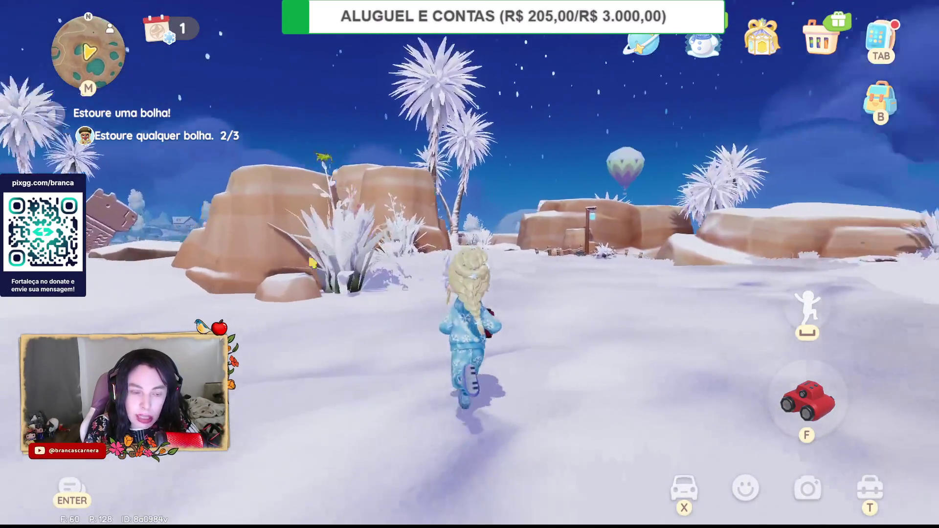
{"action": "mouse_move", "coordinate": [311, 263]}
{"action": "left_mouse_down"}
{"action": "mouse_move", "coordinate": [686, 272]}
{"action": "mouse_move", "coordinate": [163, 264]}
{"action": "left_mouse_up"}
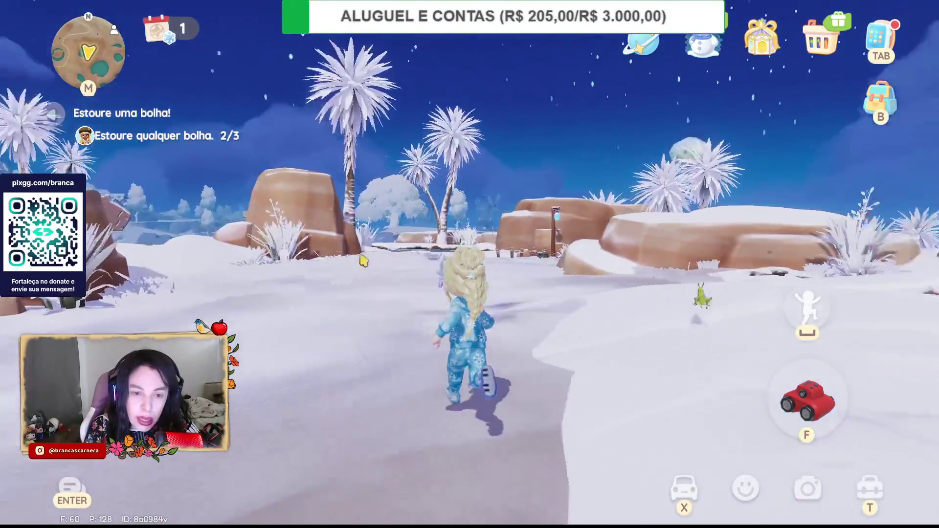
{"action": "left_click_drag", "start_coordinate": [363, 260], "coordinate": [435, 256]}
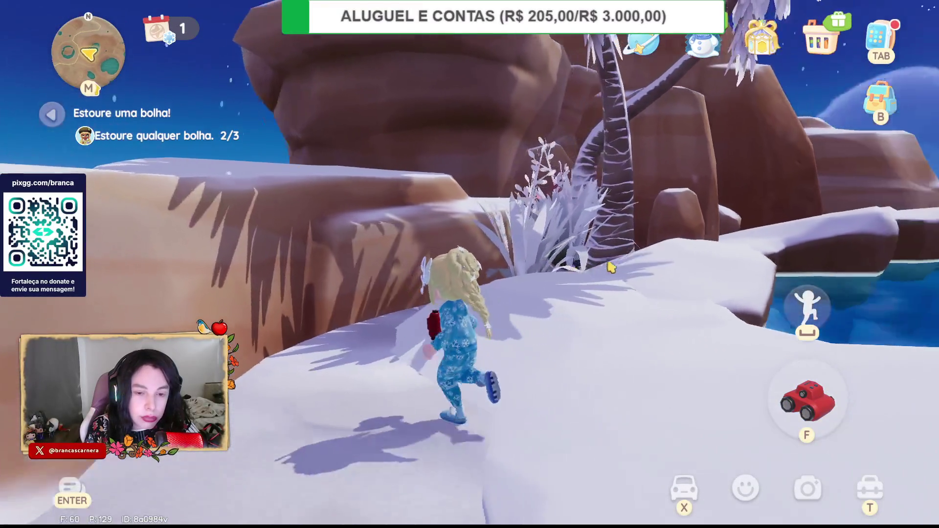
{"action": "left_click_drag", "start_coordinate": [611, 267], "coordinate": [513, 362]}
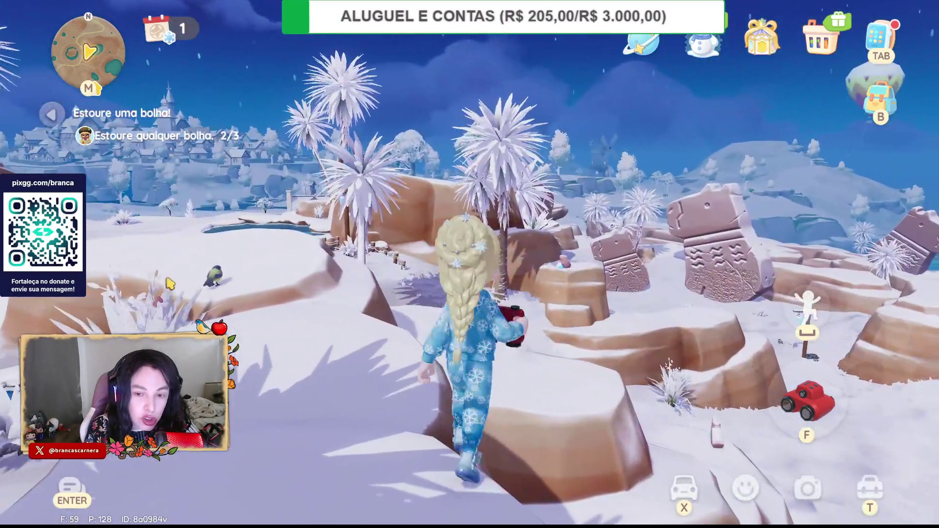
{"action": "mouse_move", "coordinate": [170, 284]}
{"action": "left_mouse_down"}
{"action": "mouse_move", "coordinate": [679, 216]}
{"action": "mouse_move", "coordinate": [346, 298]}
{"action": "mouse_move", "coordinate": [528, 264]}
{"action": "mouse_move", "coordinate": [504, 251]}
{"action": "mouse_move", "coordinate": [349, 237]}
{"action": "left_mouse_up"}
{"action": "key", "text": "w"}
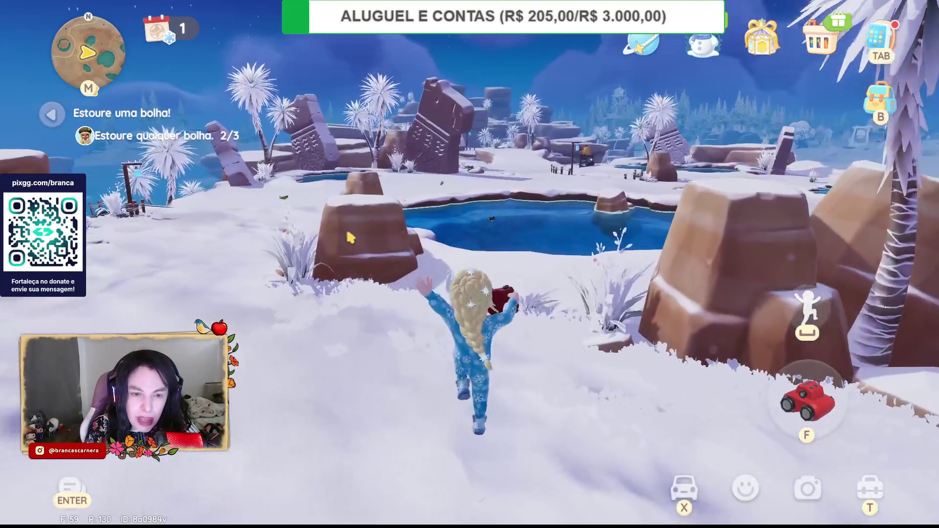
{"action": "key", "text": "w"}
{"action": "mouse_move", "coordinate": [360, 236]}
{"action": "left_mouse_down"}
{"action": "mouse_move", "coordinate": [603, 234]}
{"action": "mouse_move", "coordinate": [465, 230]}
{"action": "mouse_move", "coordinate": [396, 211]}
{"action": "left_mouse_up"}
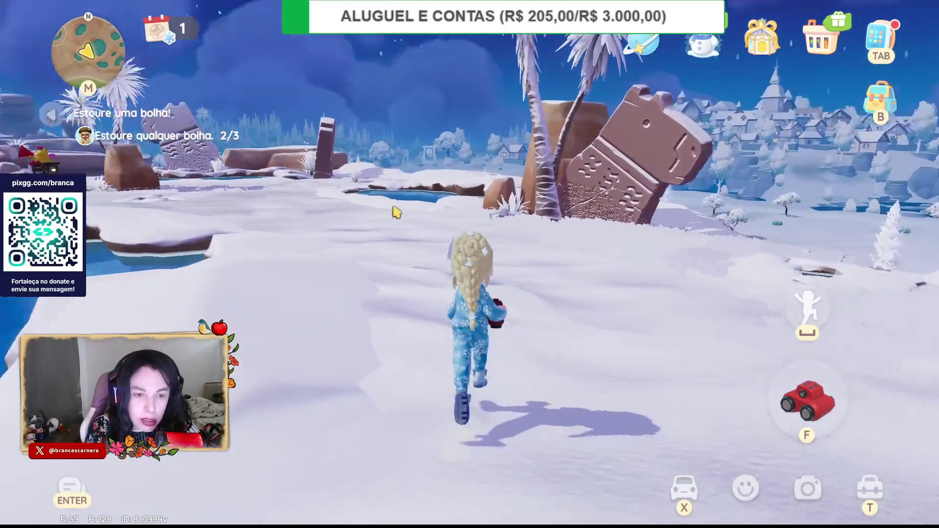
{"action": "key", "text": "a"}
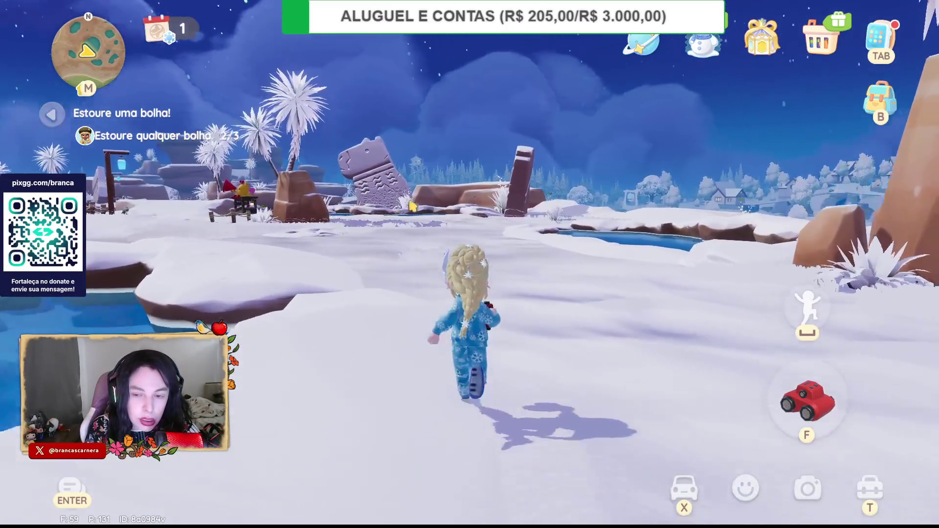
- Review the residents' requests page and its story card, then get back on the green scooter
{"action": "key", "text": "j"}
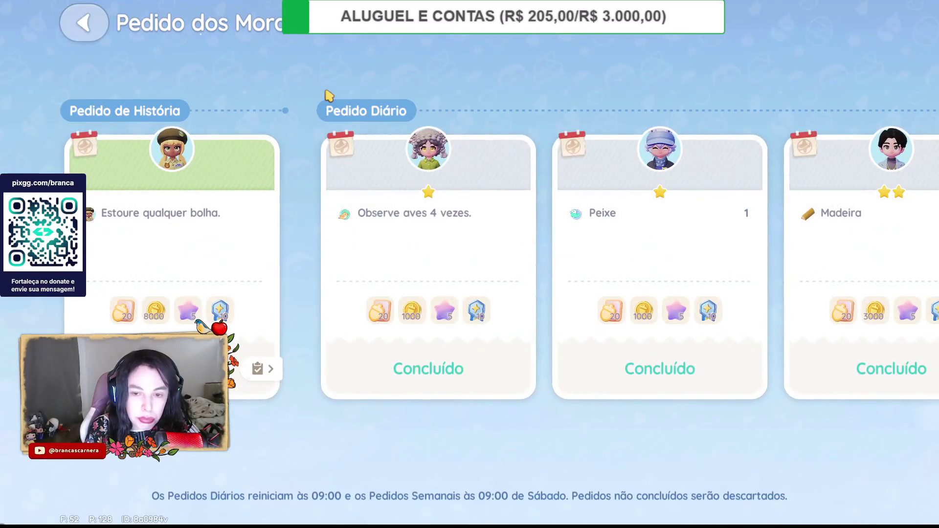
{"action": "left_click_drag", "start_coordinate": [494, 195], "coordinate": [694, 220]}
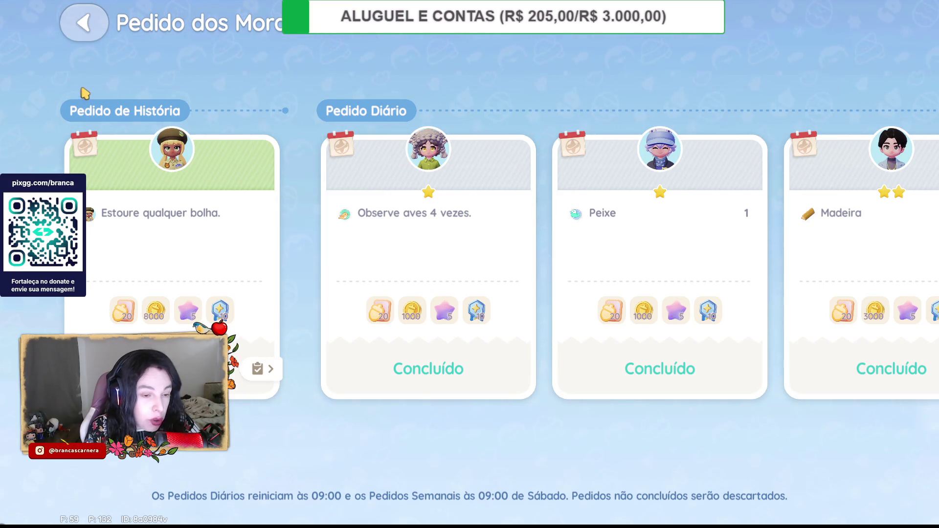
{"action": "left_click", "coordinate": [84, 22]}
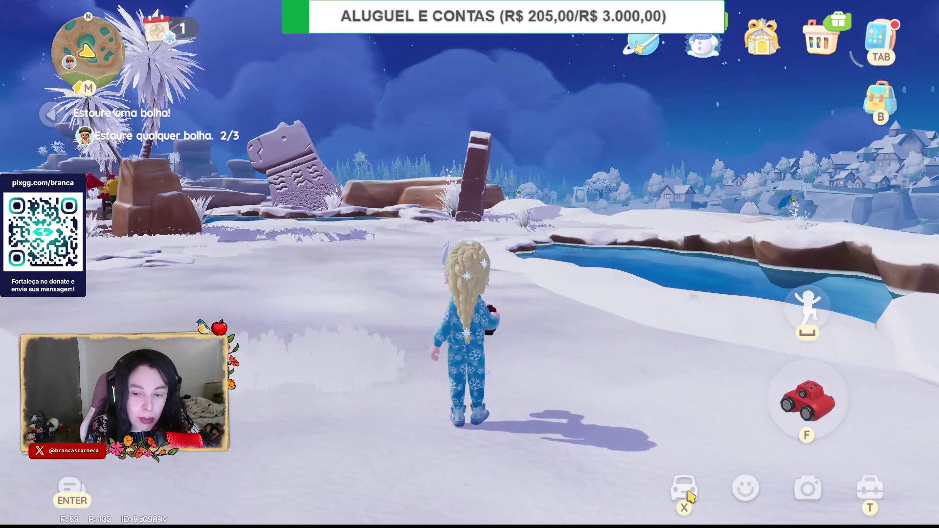
{"action": "left_click", "coordinate": [690, 495]}
- Ride the scooter down the slope, past the palm tree, the house and the waterfall pond
{"action": "key", "text": "w"}
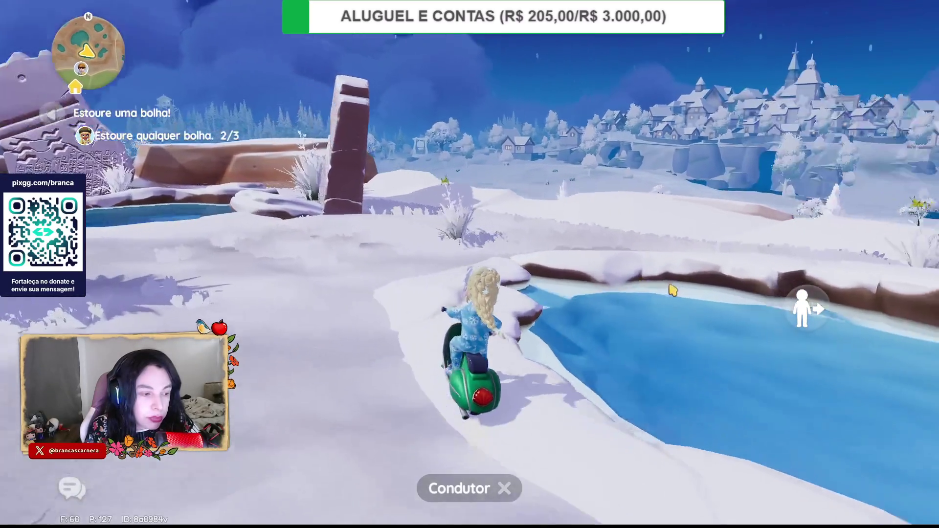
{"action": "key", "text": "a"}
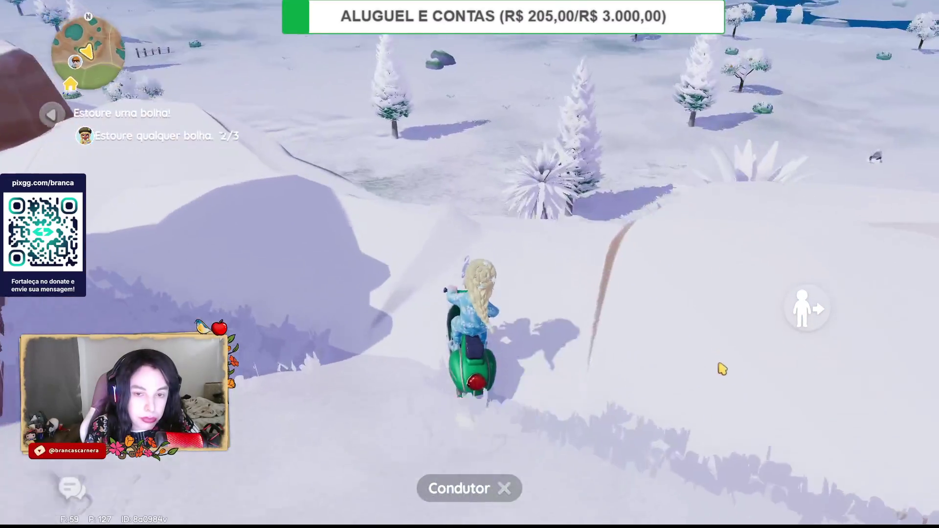
{"action": "key", "text": "d"}
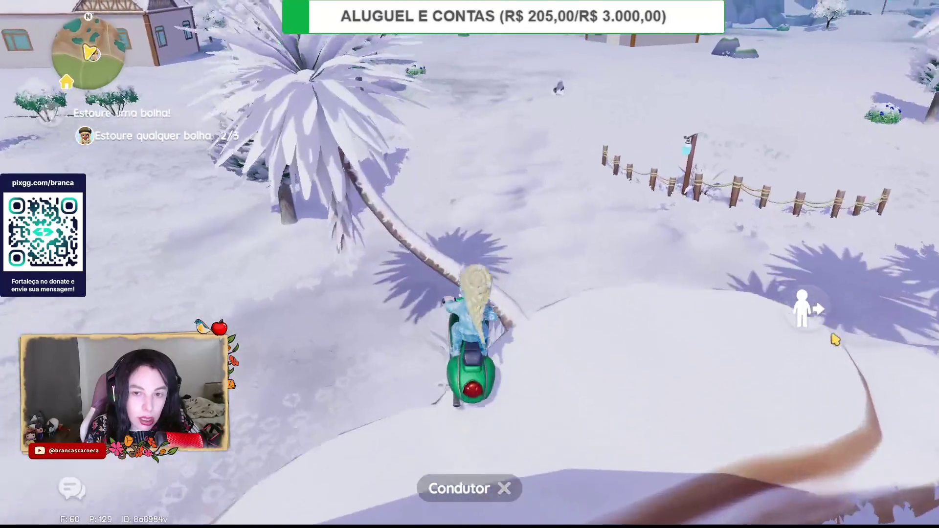
{"action": "key", "text": "a"}
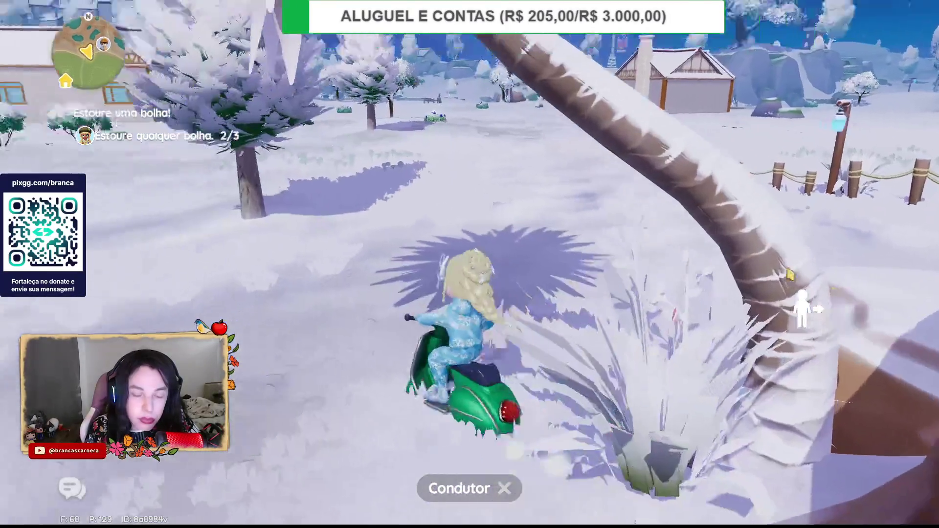
{"action": "key", "text": "w"}
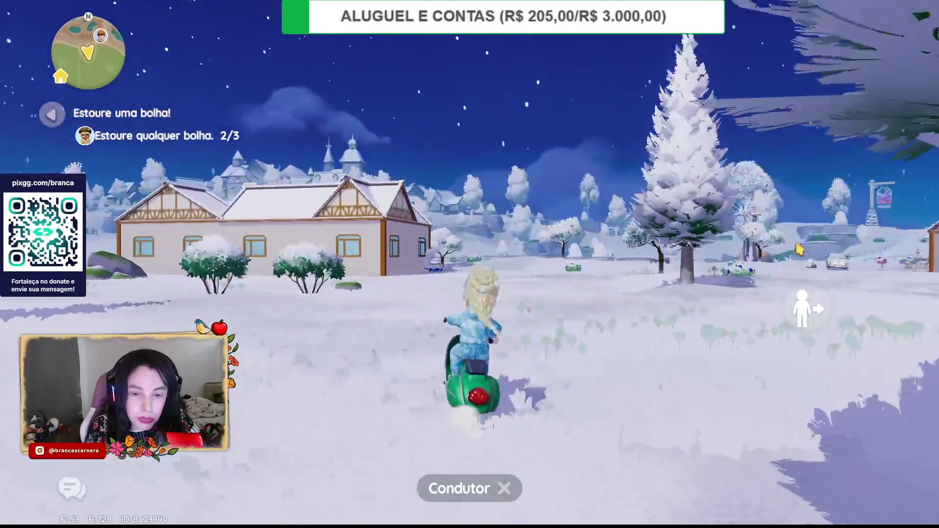
{"action": "key", "text": "a"}
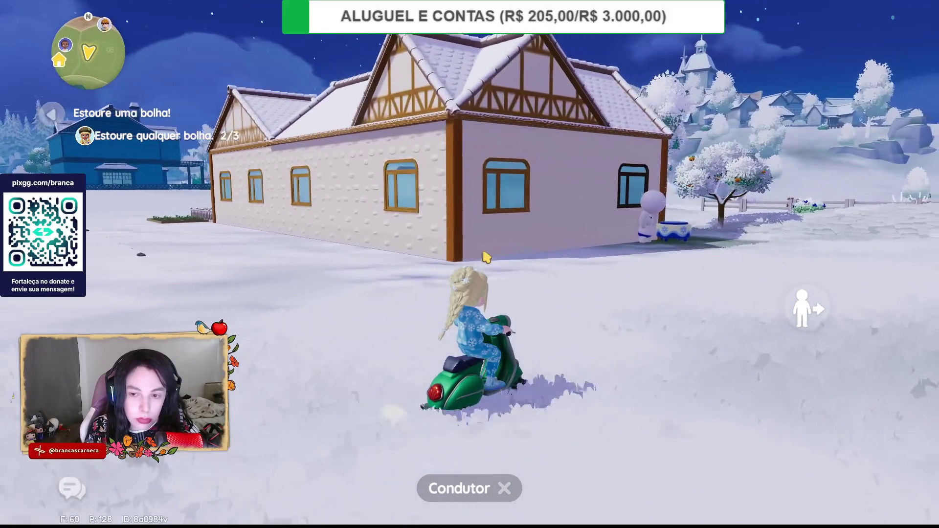
{"action": "key", "text": "w"}
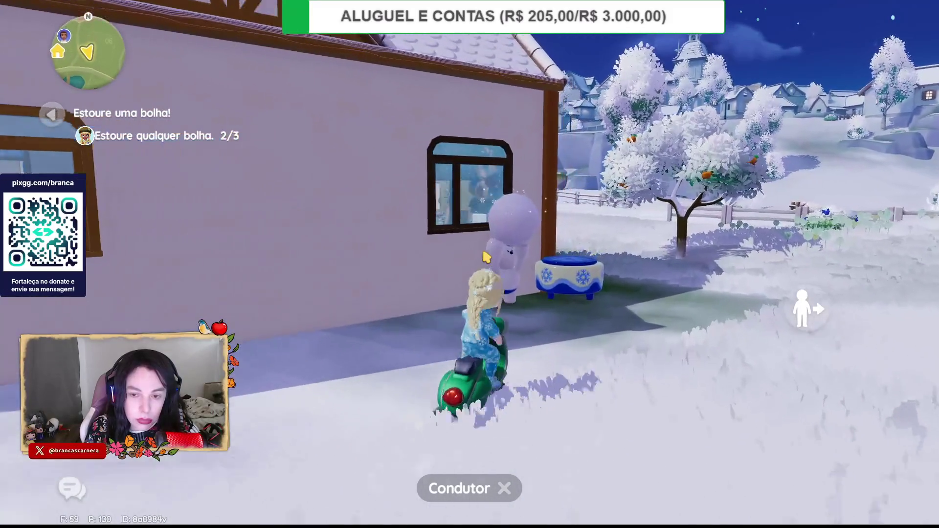
{"action": "key", "text": "d"}
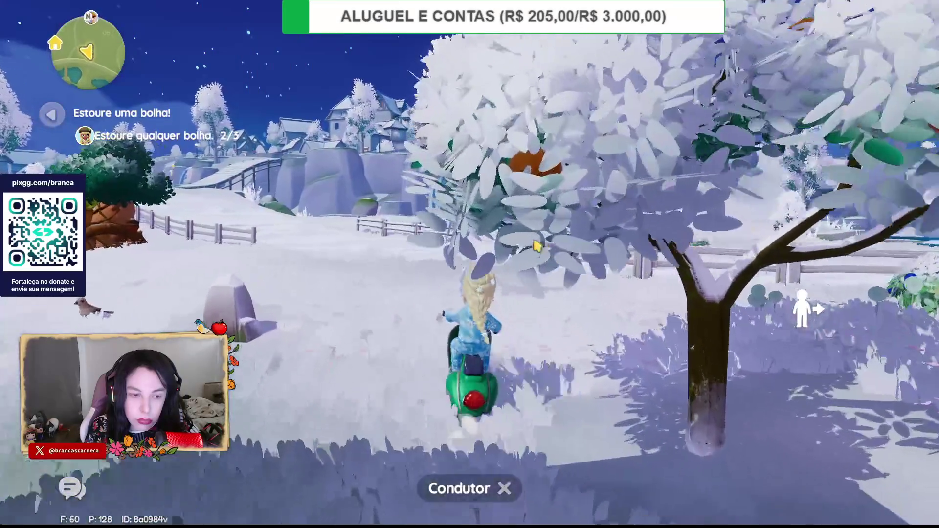
{"action": "key", "text": "a"}
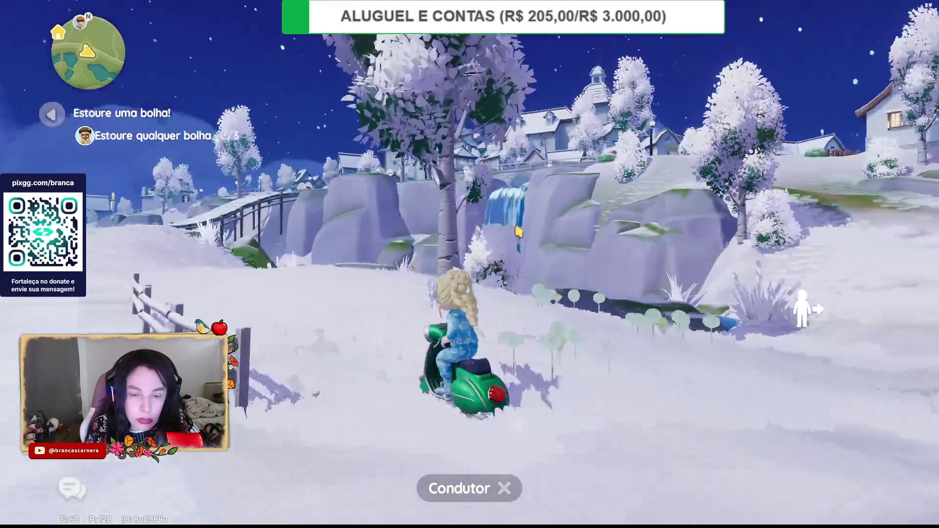
{"action": "key", "text": "w"}
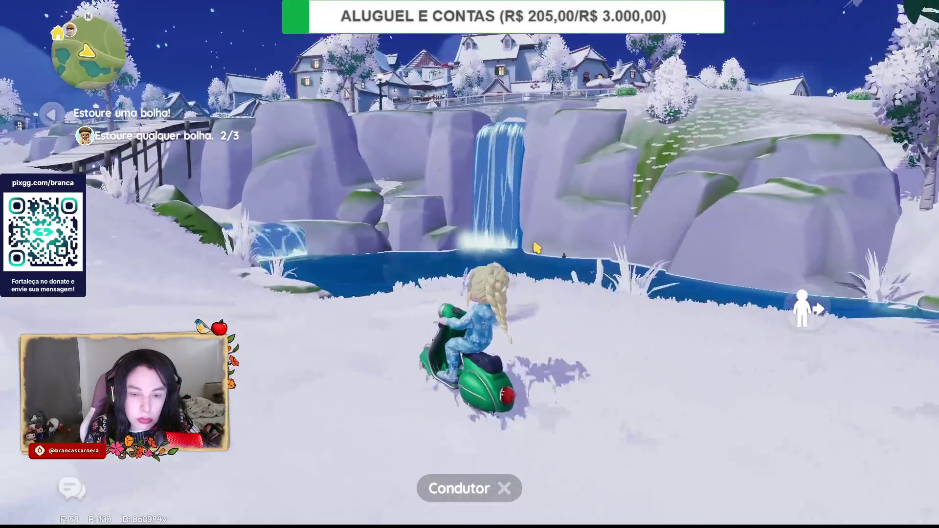
{"action": "key", "text": "a"}
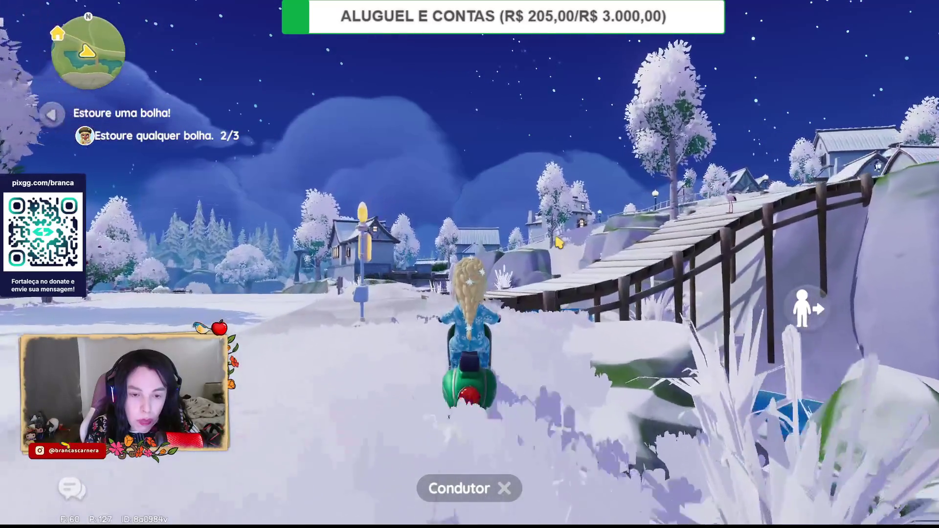
- Ride up the wooden stairway bridge and along the snowy road to the castle square
{"action": "key", "text": "d"}
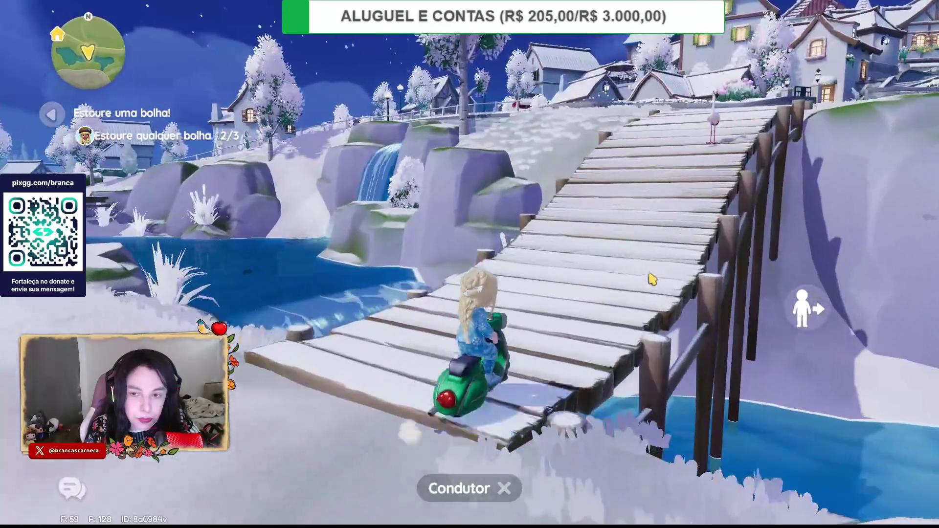
{"action": "key", "text": "w"}
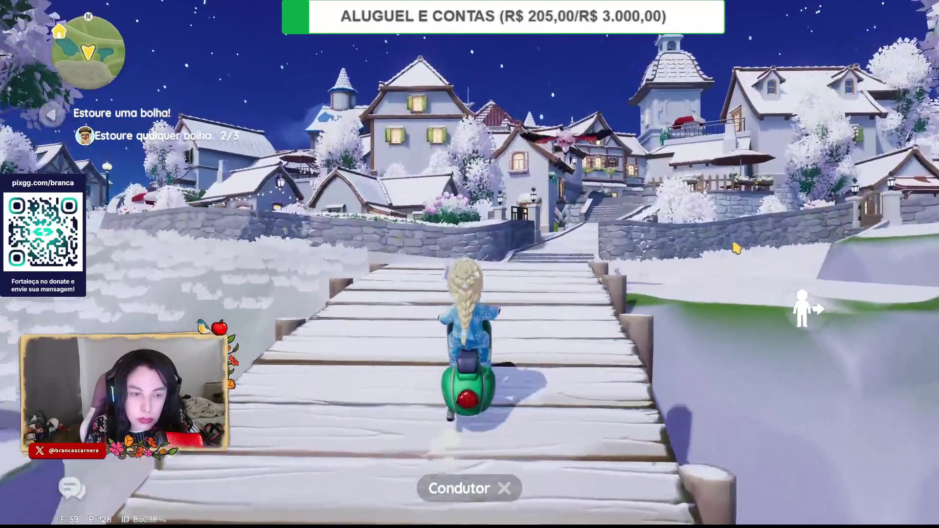
{"action": "key", "text": "a"}
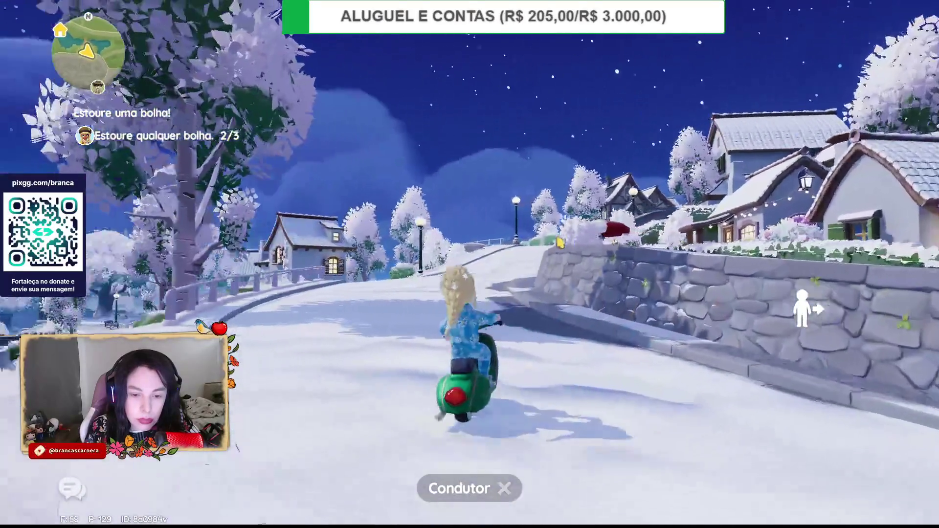
{"action": "key", "text": "w"}
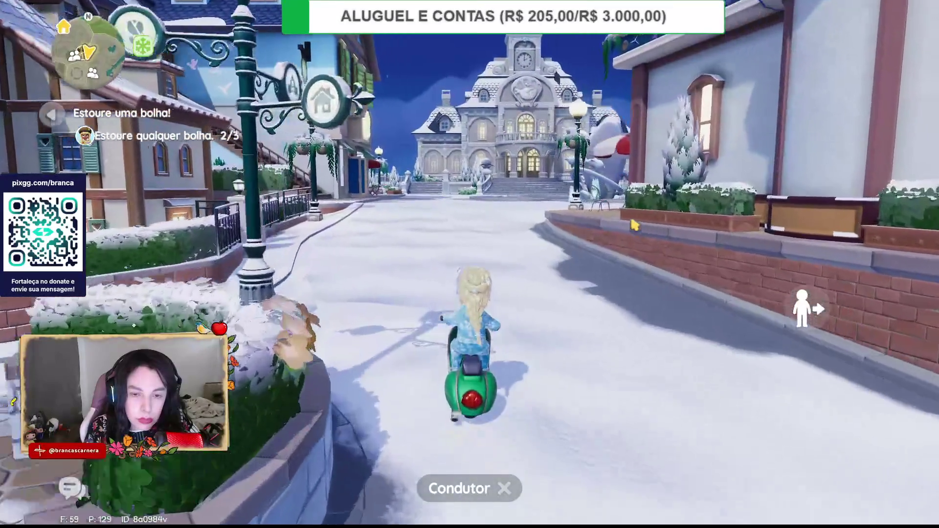
{"action": "key", "text": "w"}
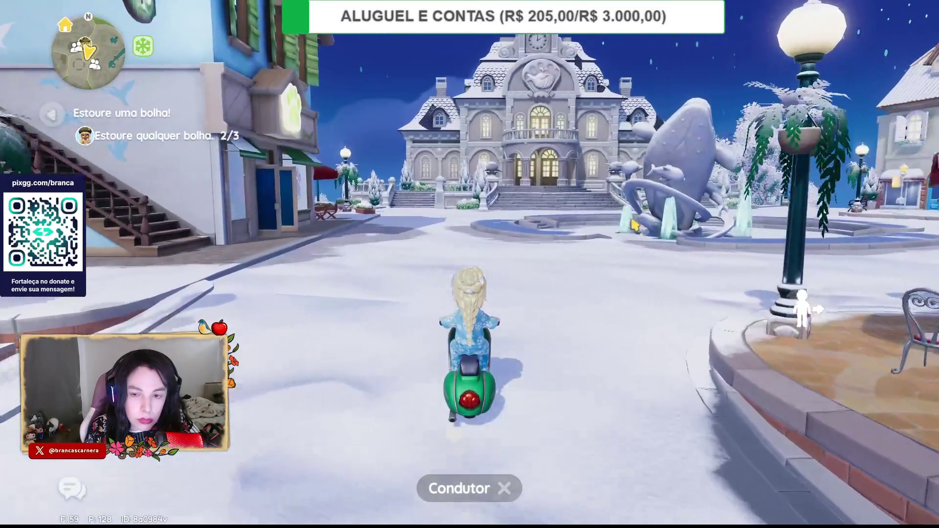
- Drive past the café street and out of town toward a snow-roofed house
{"action": "key", "text": "a"}
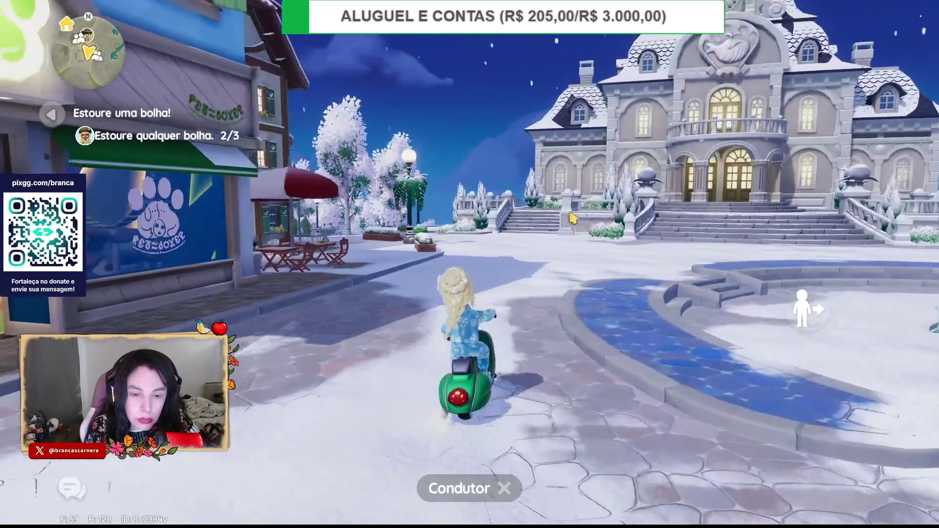
{"action": "key", "text": "a"}
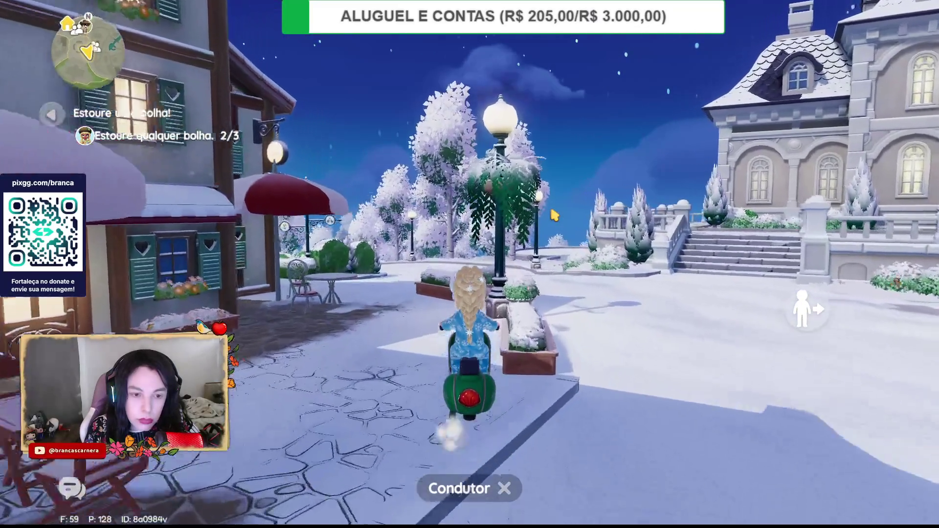
{"action": "key", "text": "w"}
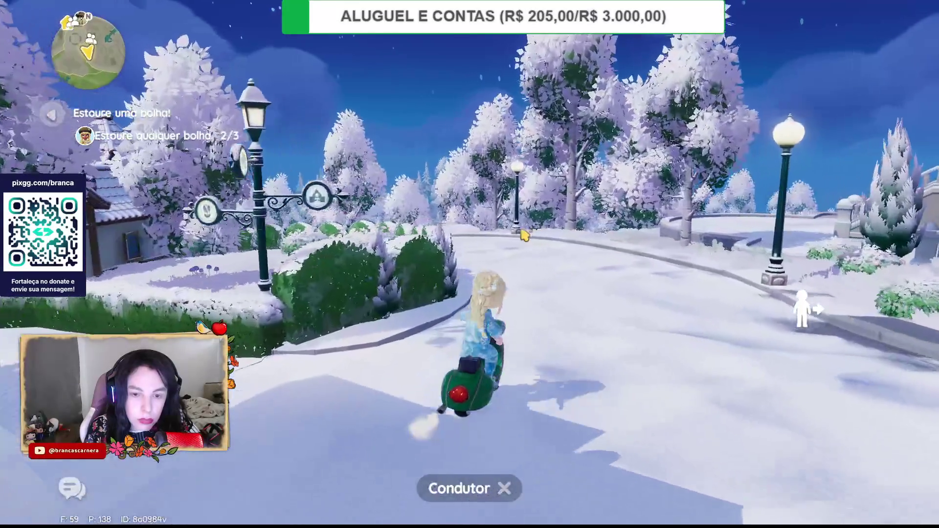
{"action": "key", "text": "w"}
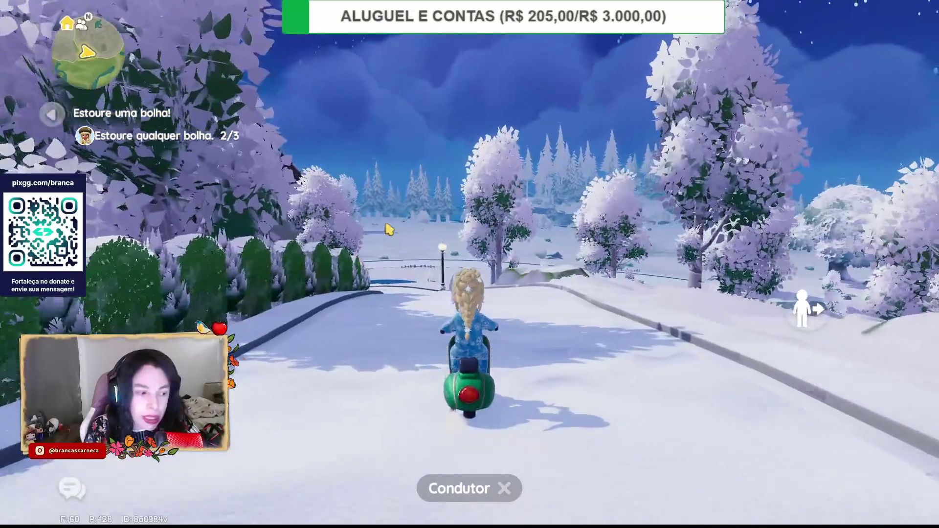
{"action": "key", "text": "w"}
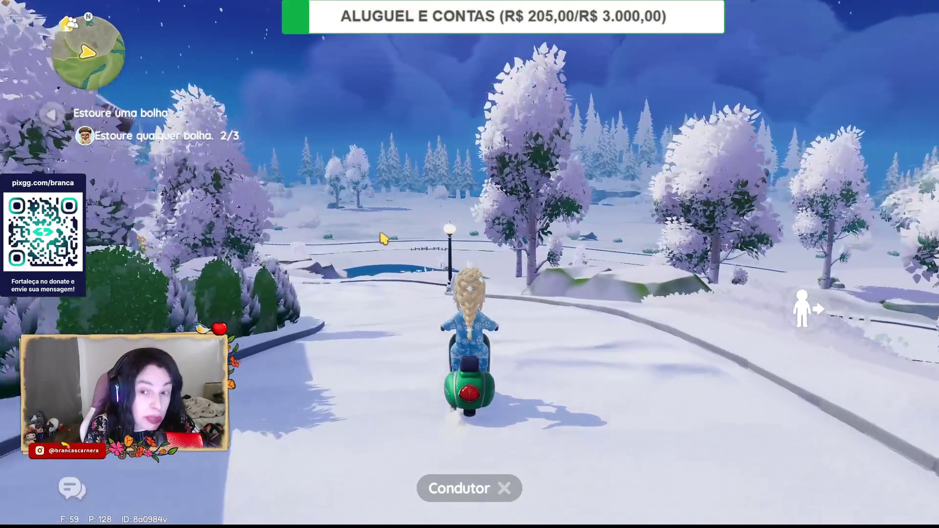
{"action": "key", "text": "w"}
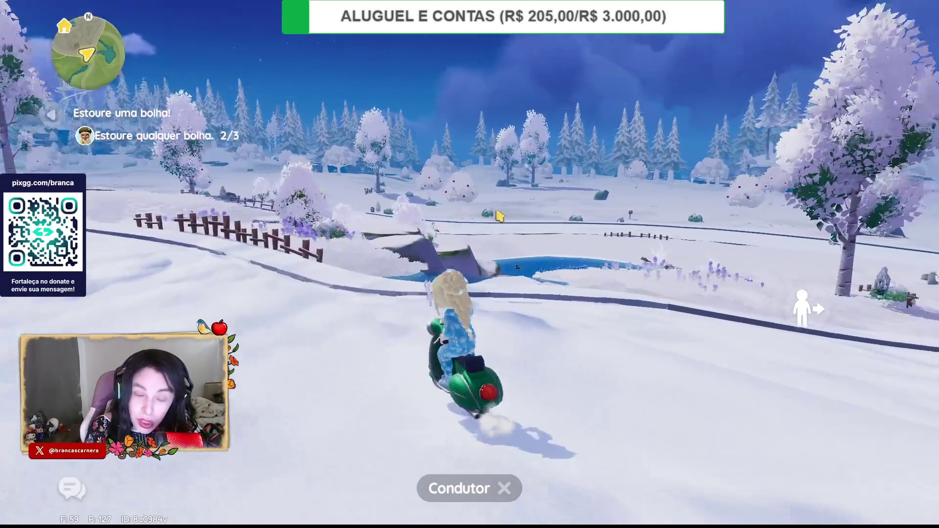
{"action": "key", "text": "w"}
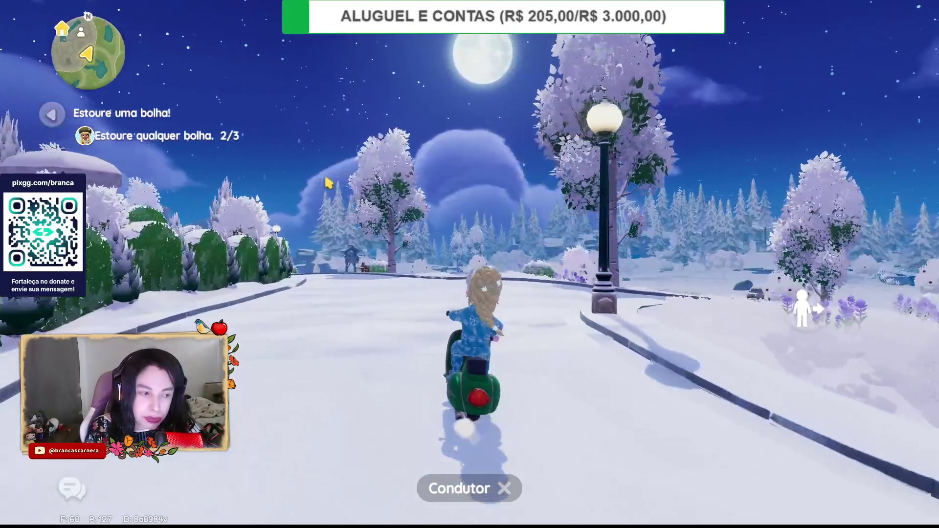
{"action": "key", "text": "d"}
{"action": "key", "text": "d"}
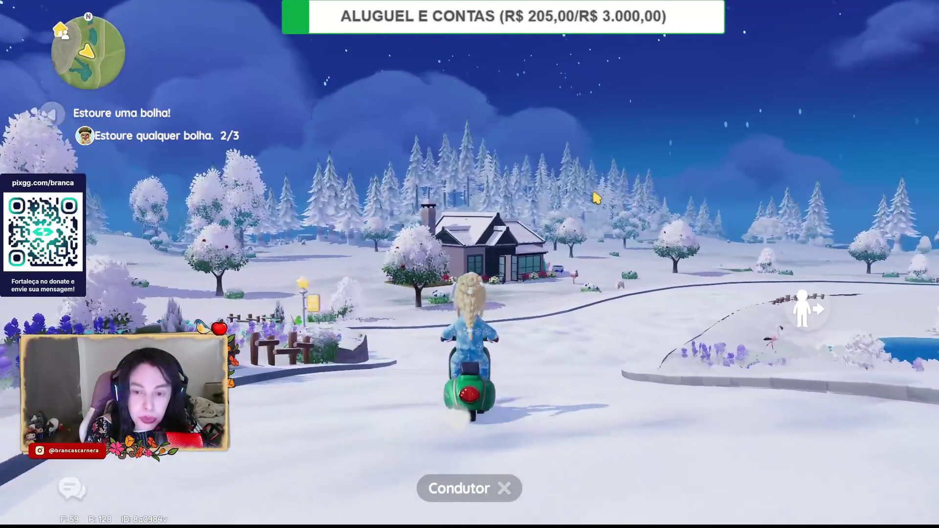
- Ride around the countryside house and fenced garden, then head back toward the village
{"action": "key", "text": "w"}
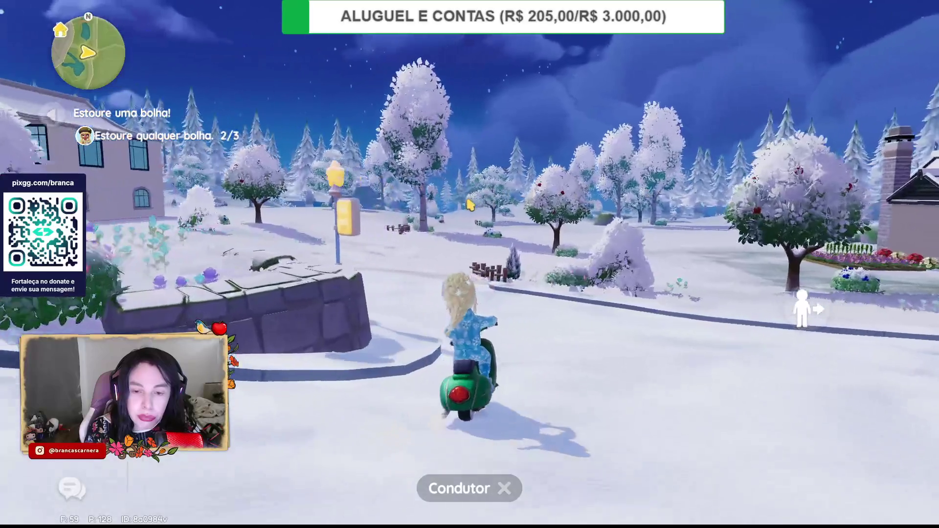
{"action": "key", "text": "w"}
{"action": "key", "text": "a"}
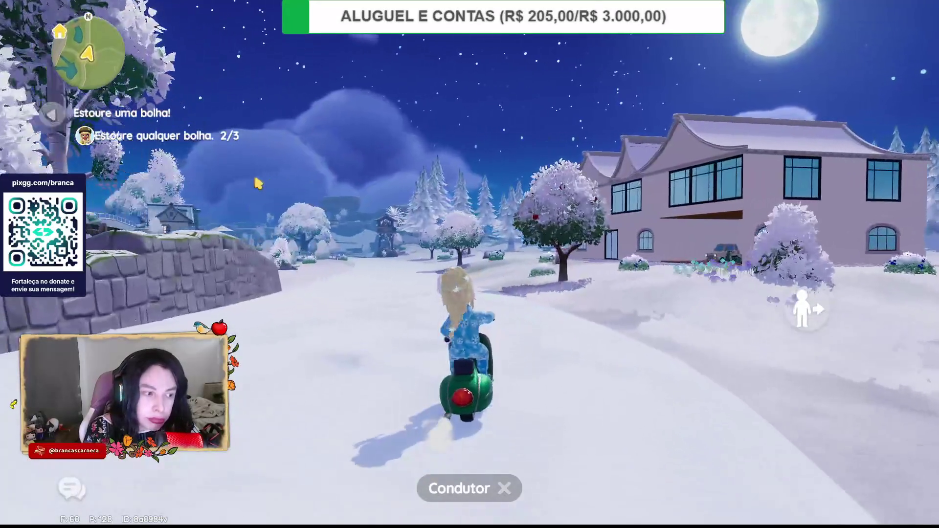
{"action": "key", "text": "d"}
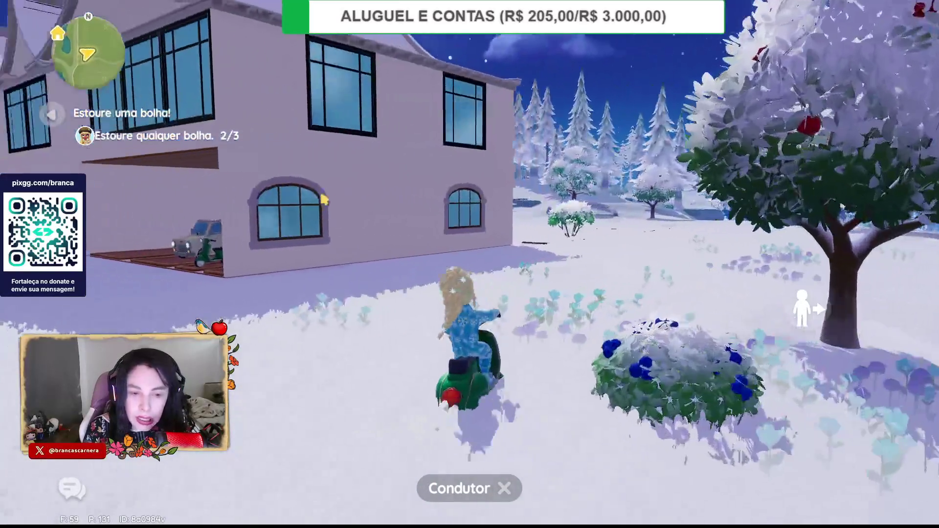
{"action": "key", "text": "a"}
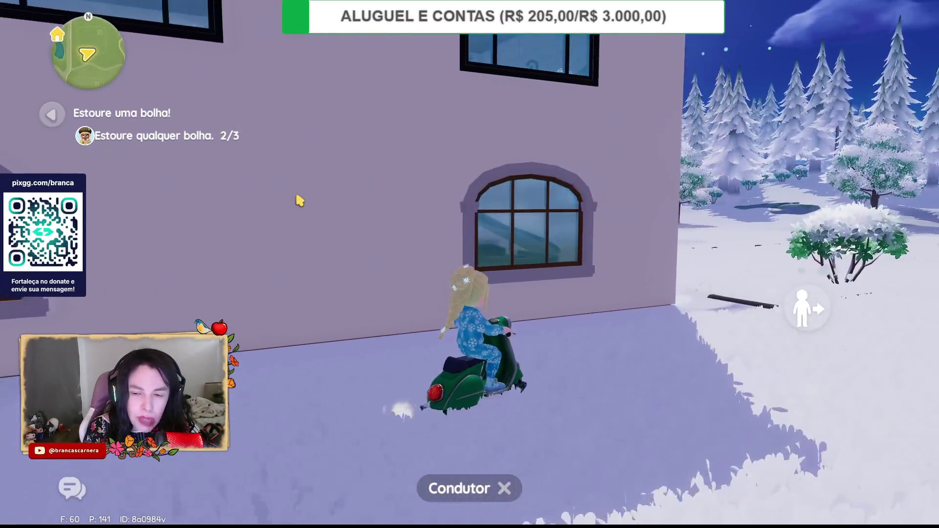
{"action": "key", "text": "d"}
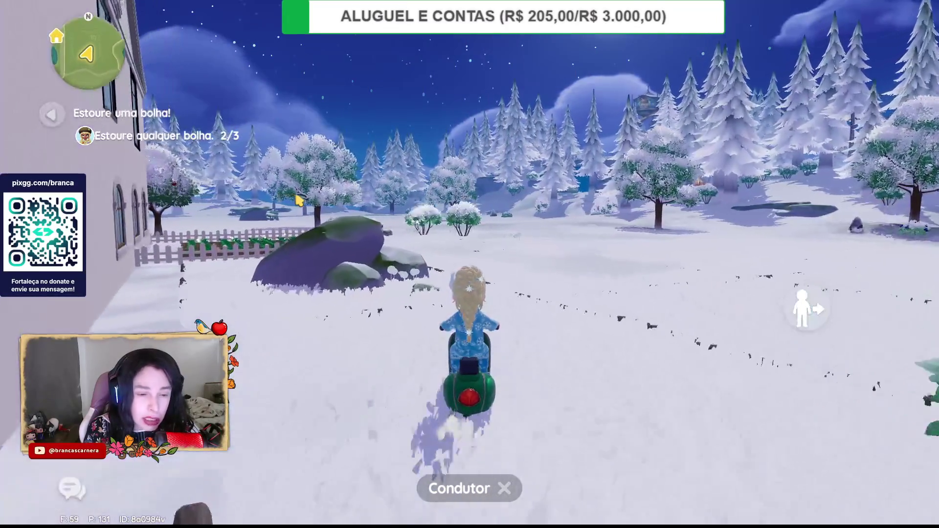
{"action": "key", "text": "a"}
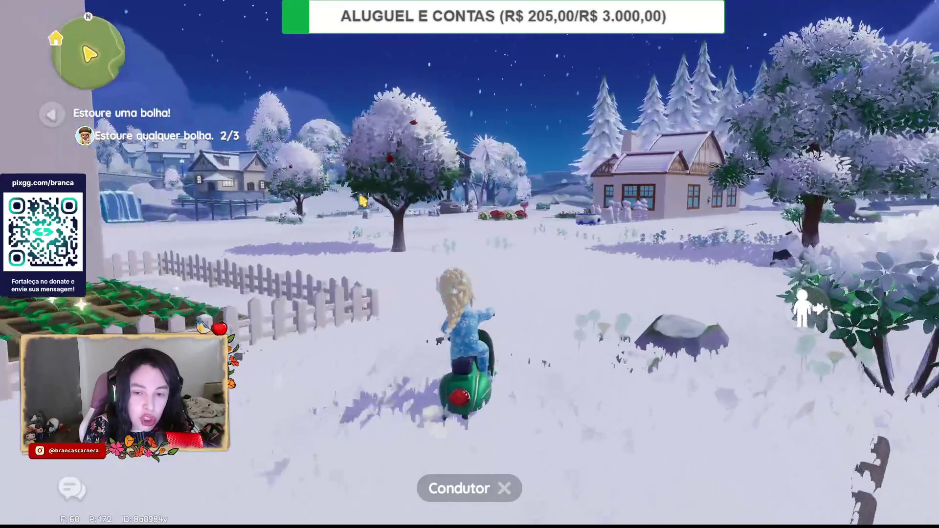
{"action": "key", "text": "w"}
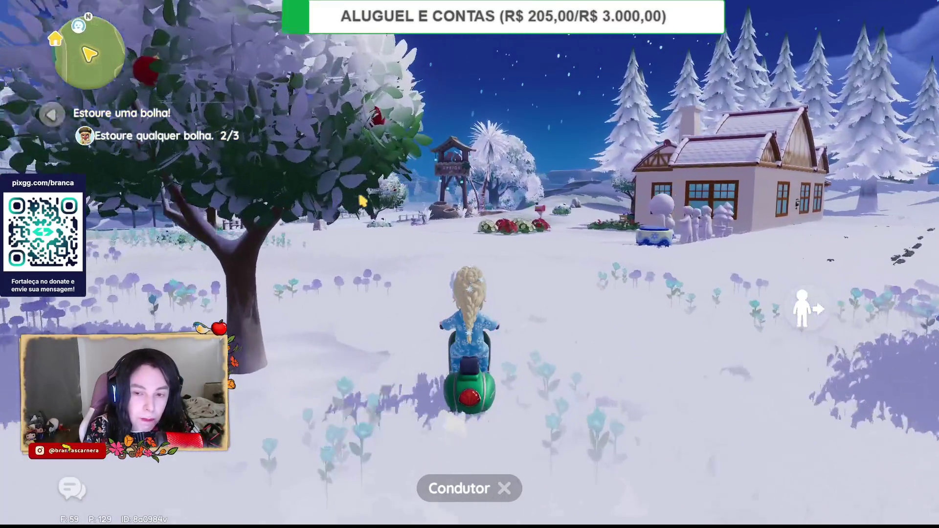
{"action": "key", "text": "w"}
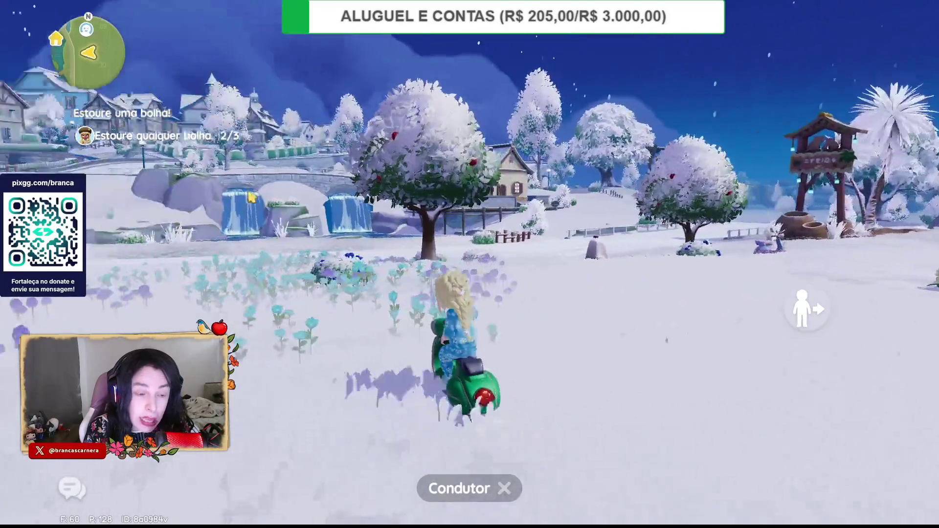
{"action": "key", "text": "a"}
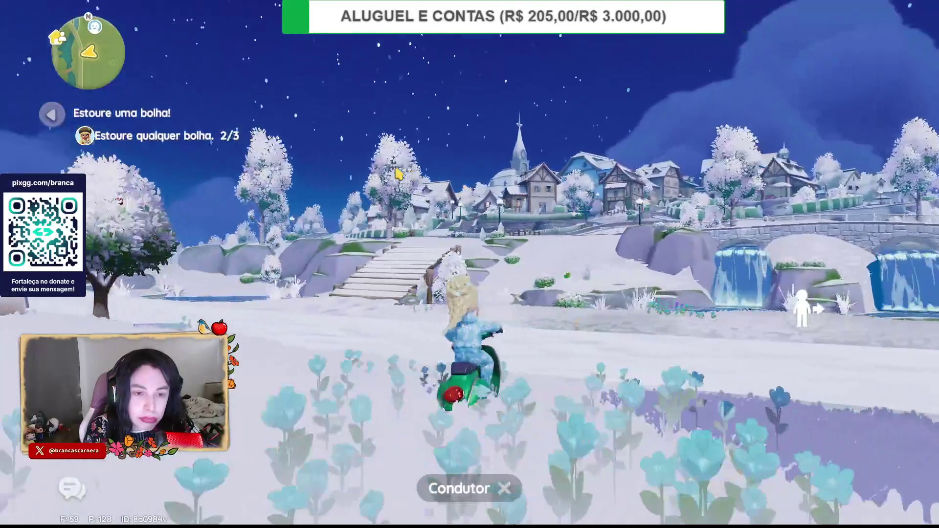
{"action": "key", "text": "w"}
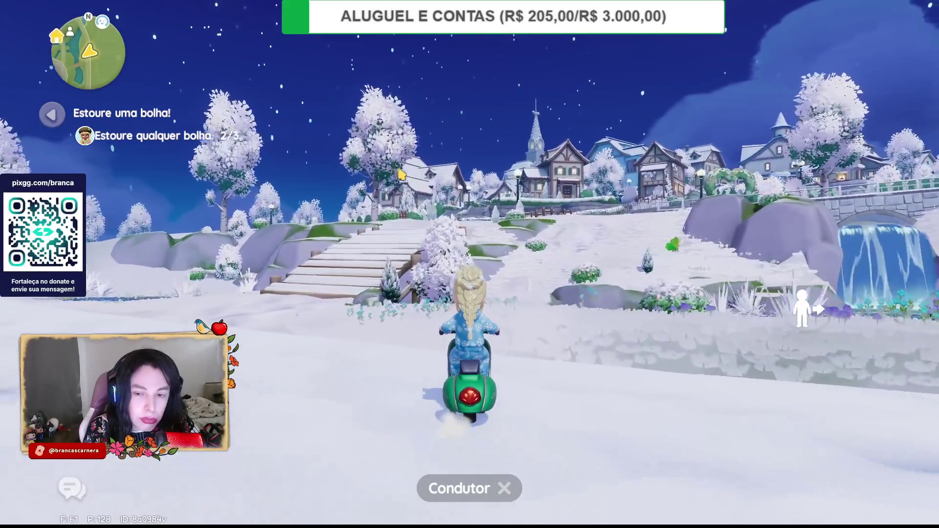
{"action": "key", "text": "a"}
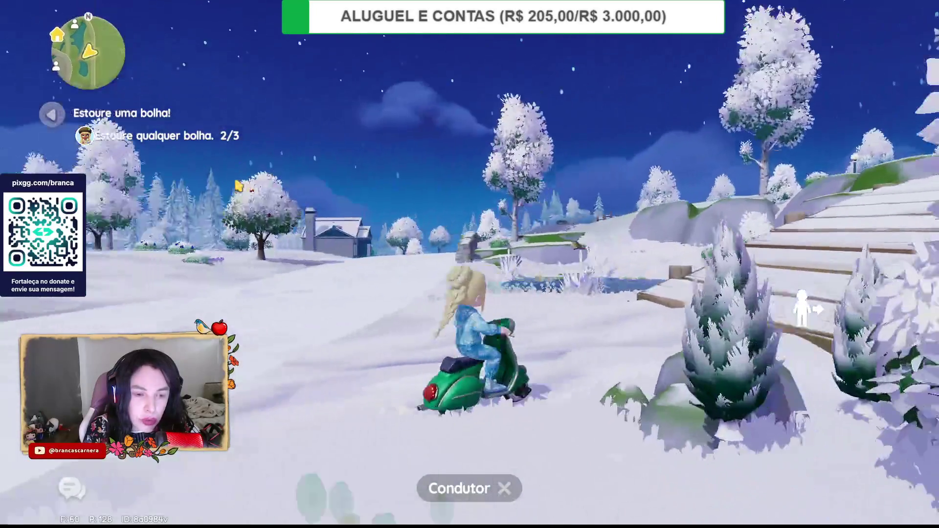
- Cross the wooden bridge and climb the road toward the heart-shaped arch and houses
{"action": "key", "text": "d"}
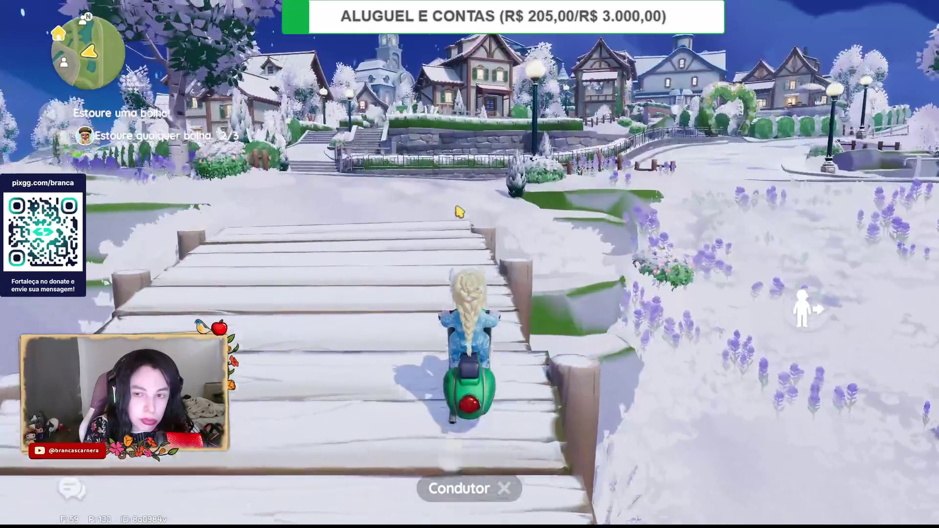
{"action": "key", "text": "w"}
{"action": "key", "text": "d"}
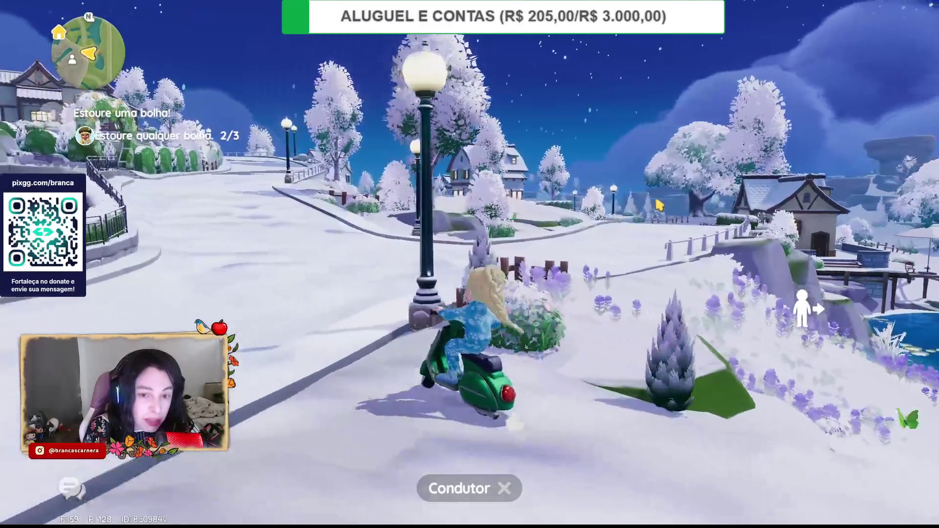
{"action": "key", "text": "a"}
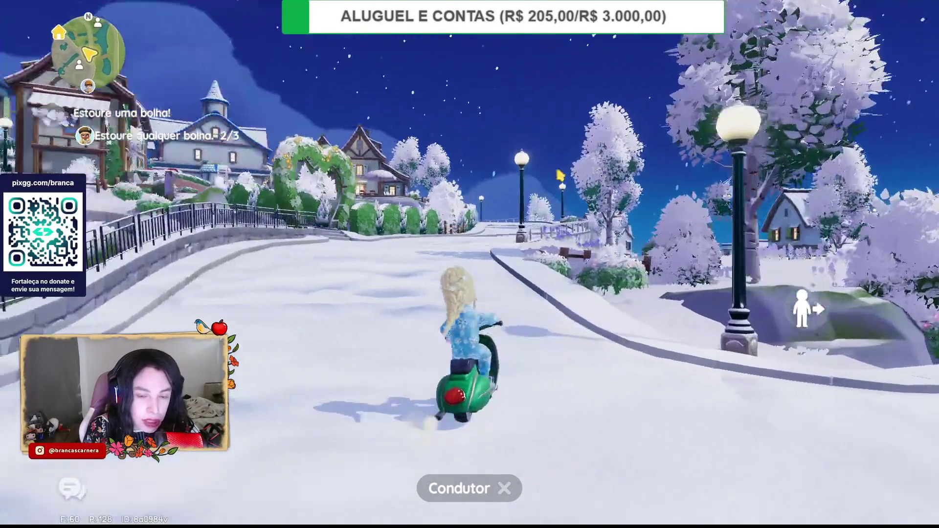
{"action": "key", "text": "w"}
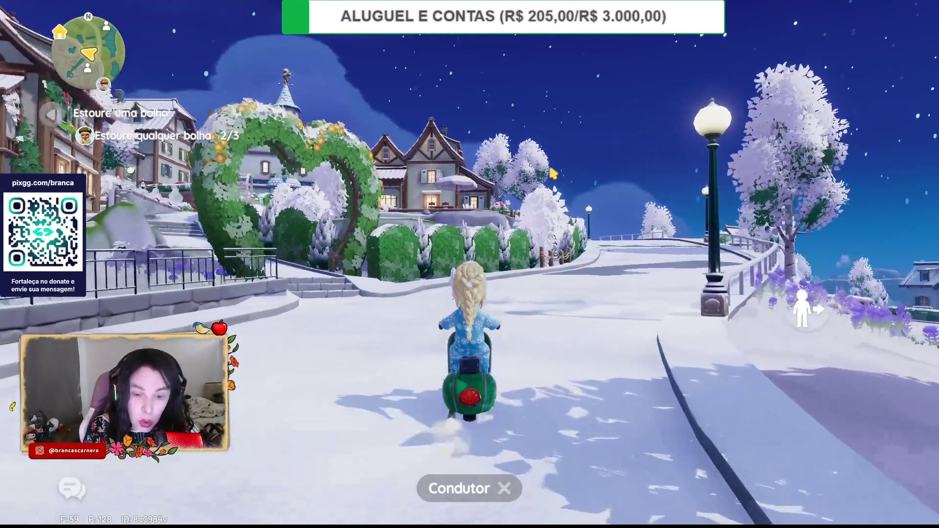
{"action": "key", "text": "a"}
{"action": "key", "text": "a"}
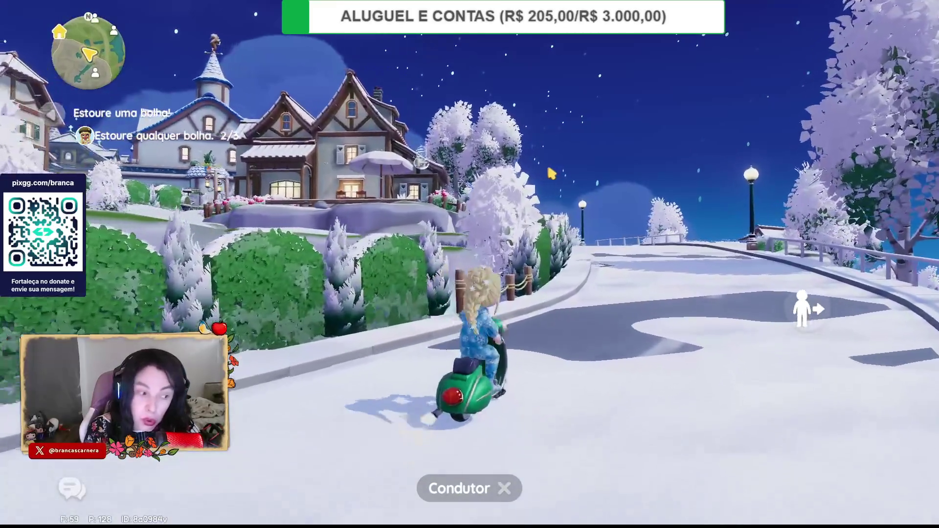
{"action": "key", "text": "d"}
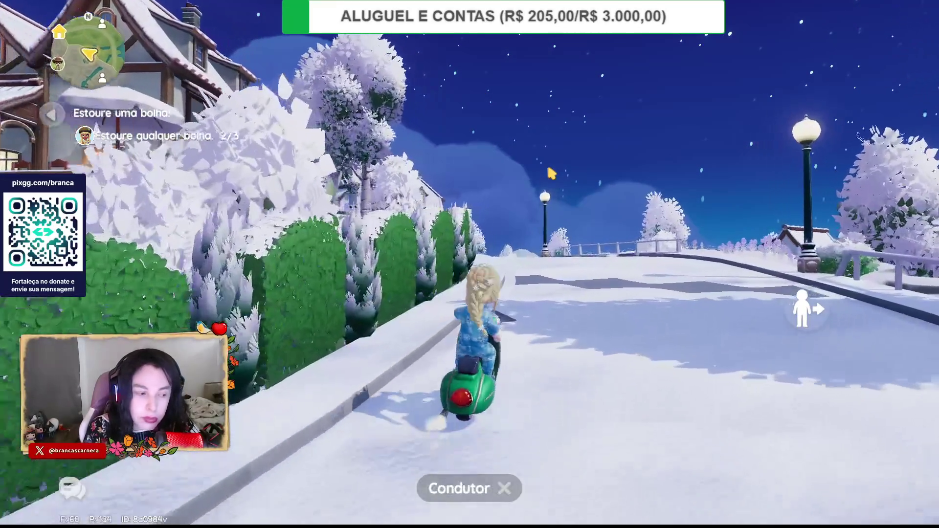
{"action": "key", "text": "w"}
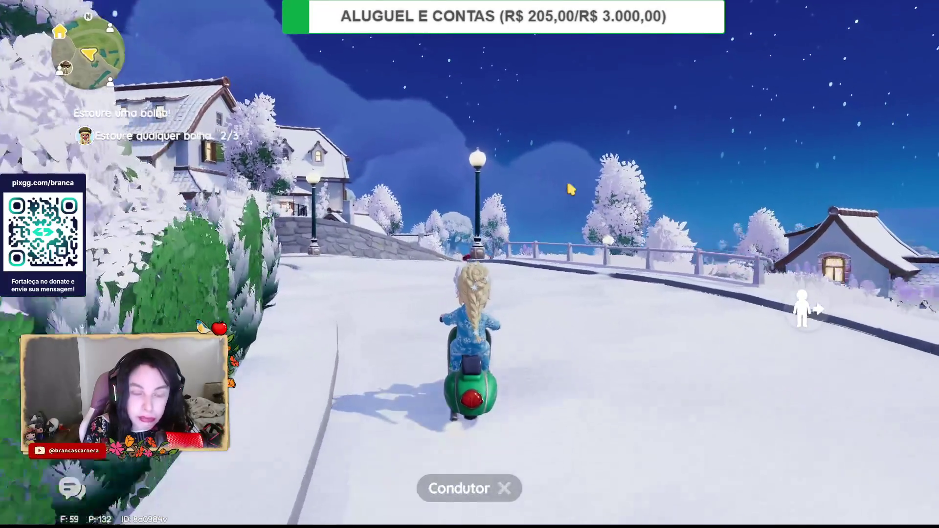
{"action": "key", "text": "a"}
{"action": "key", "text": "a"}
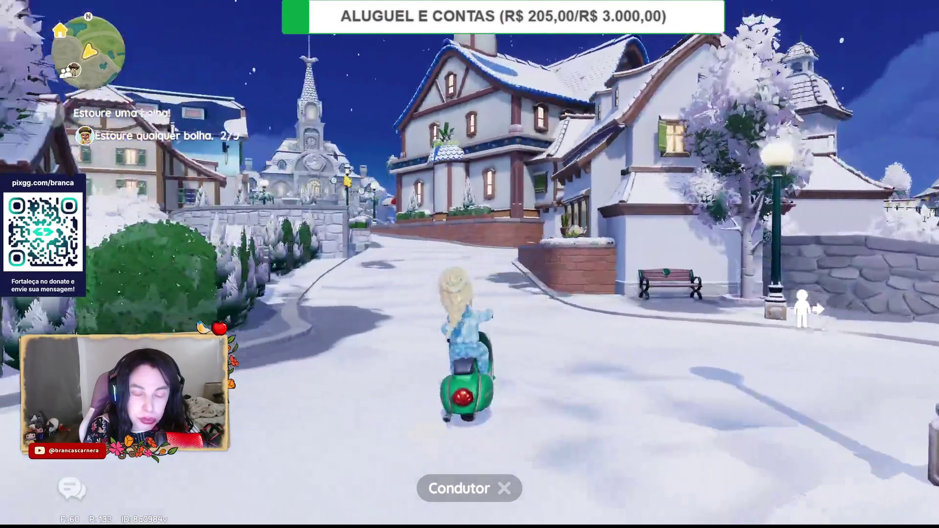
- Ride into the whale-fountain plaza and dismount beside the coin bubble
{"action": "key", "text": "d"}
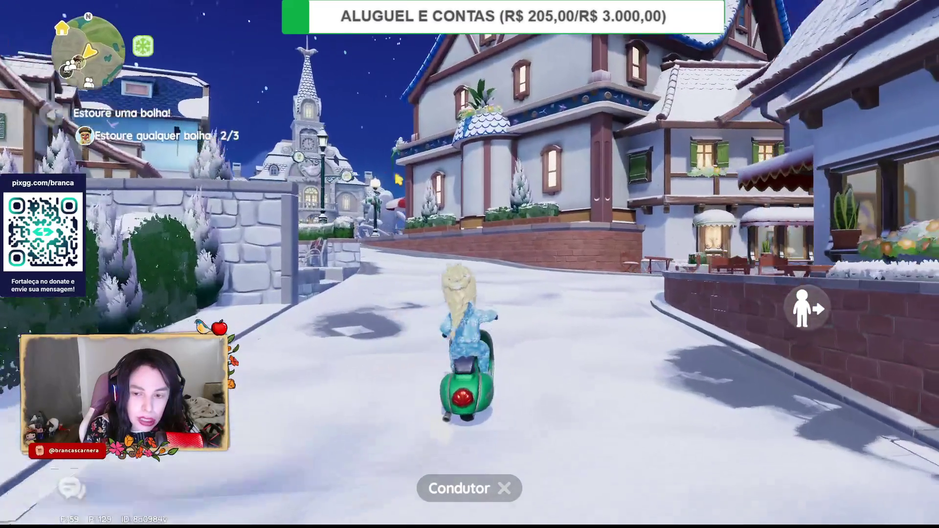
{"action": "key", "text": "a"}
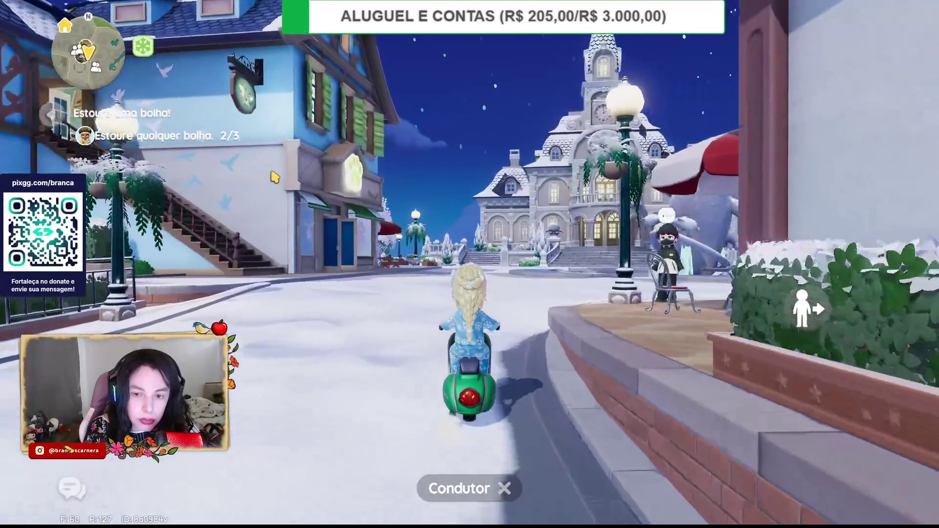
{"action": "key", "text": "d"}
{"action": "key", "text": "a"}
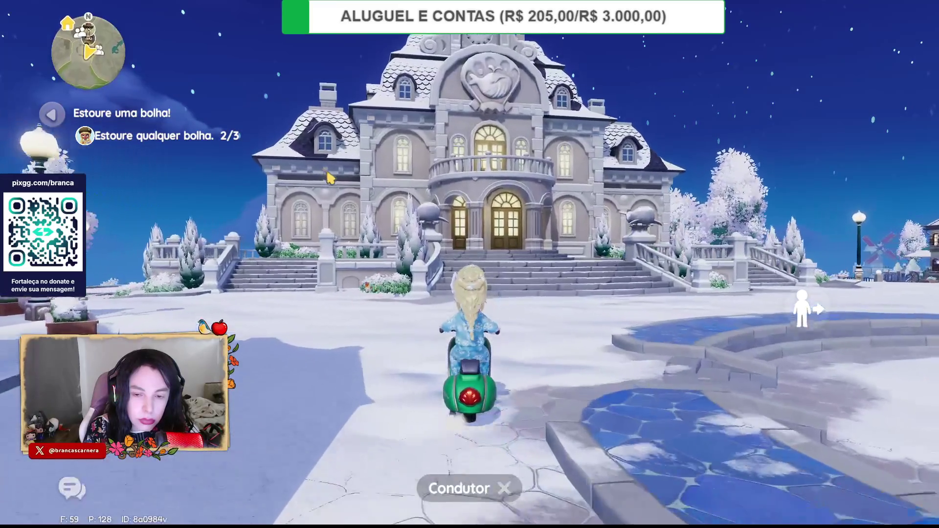
{"action": "key", "text": "d"}
{"action": "left_click", "coordinate": [496, 487]}
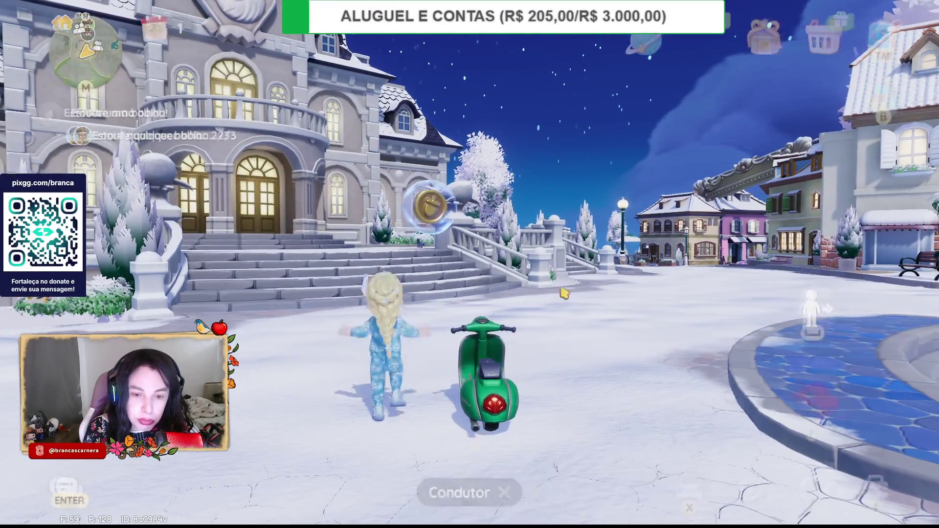
- Jump to pop the third coin bubble, completing the 100-gold bubble request
{"action": "key", "text": "w"}
{"action": "key", "text": "space"}
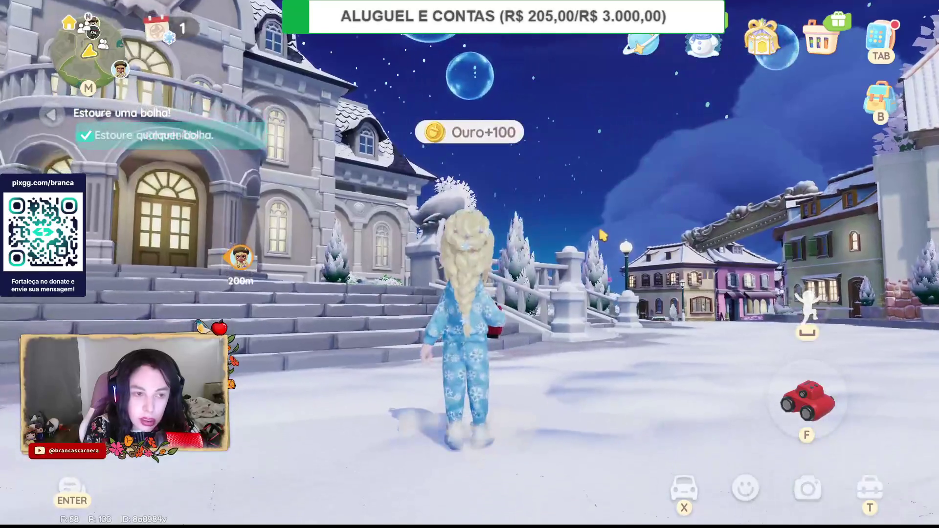
{"action": "key", "text": "s"}
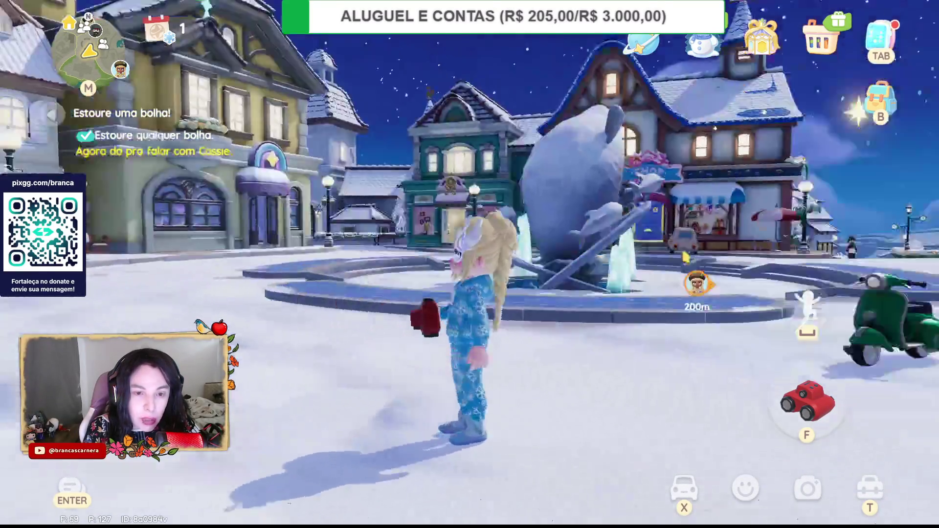
{"action": "key", "text": "a"}
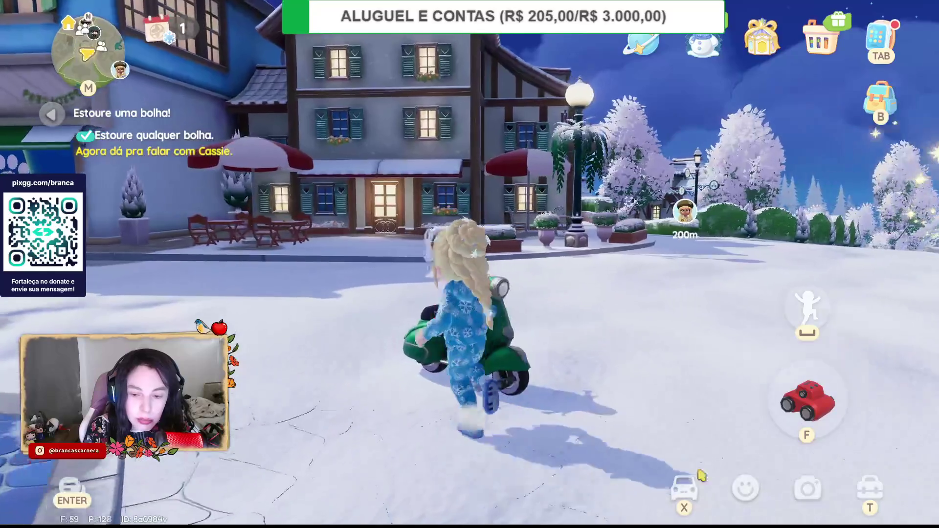
- Ride the green scooter briefly toward the village houses, dismount, and bring up the game menu
{"action": "left_click", "coordinate": [486, 272]}
{"action": "key", "text": "w"}
{"action": "key", "text": "a"}
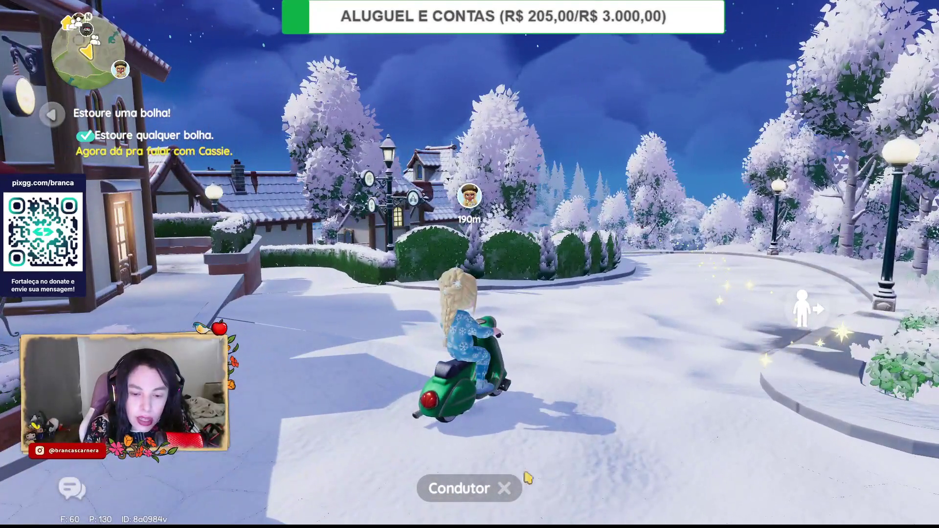
{"action": "left_click", "coordinate": [479, 489]}
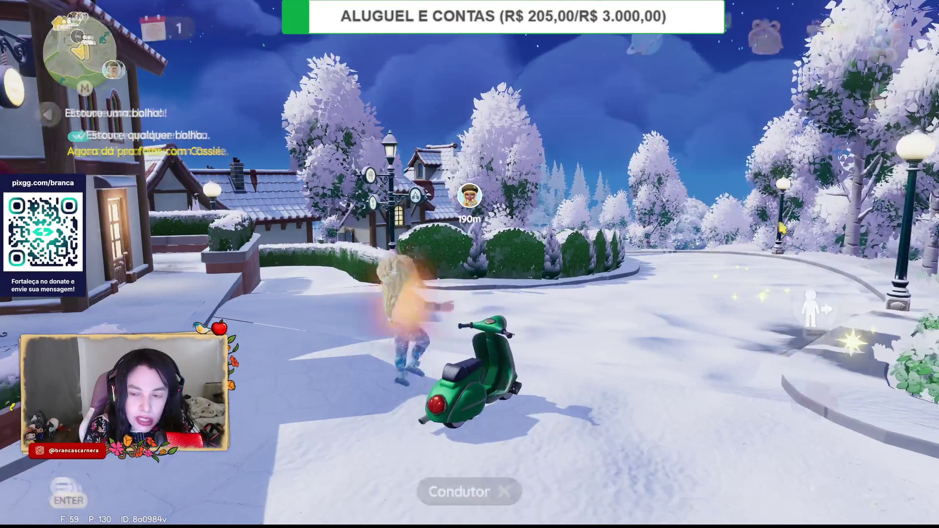
{"action": "key", "text": "Escape"}
- Evolve the Builder level to 10 on the Associação dos Construtores screen and dismiss the popups
{"action": "left_click", "coordinate": [634, 233]}
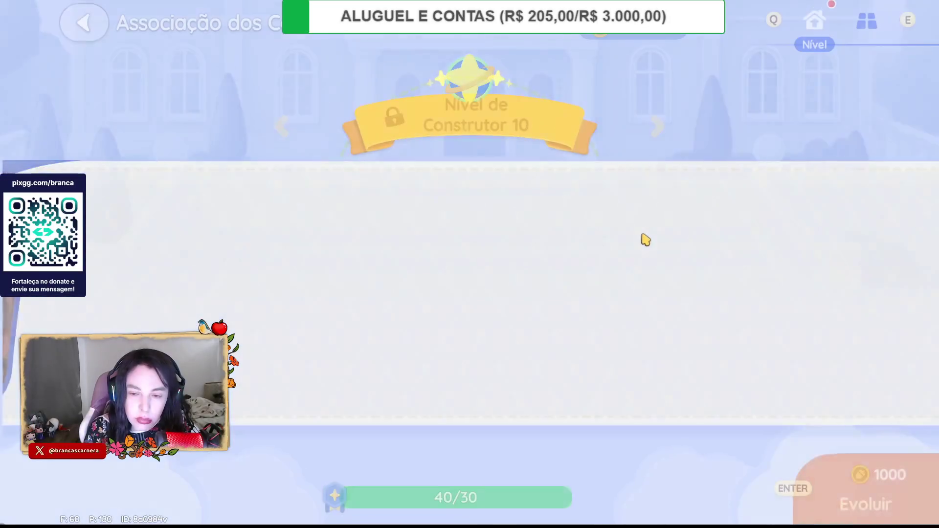
{"action": "left_click", "coordinate": [861, 475]}
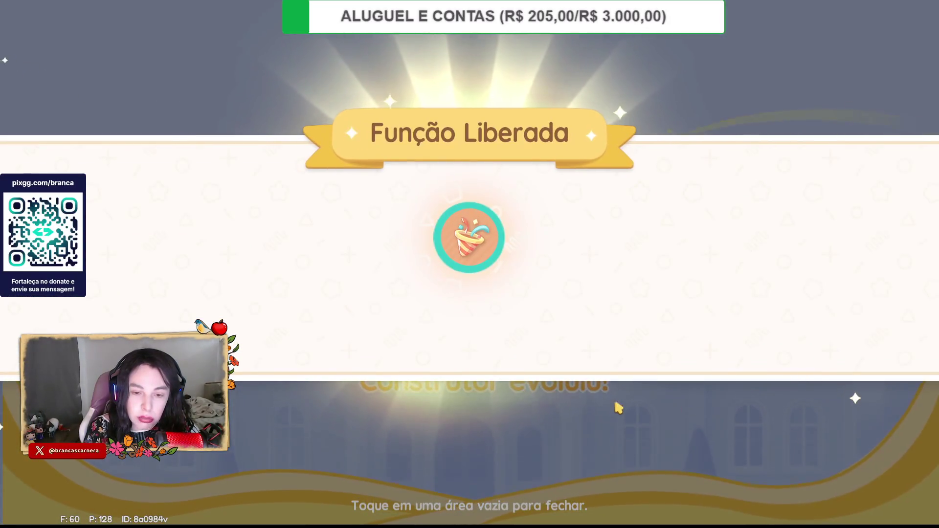
{"action": "left_click", "coordinate": [492, 458]}
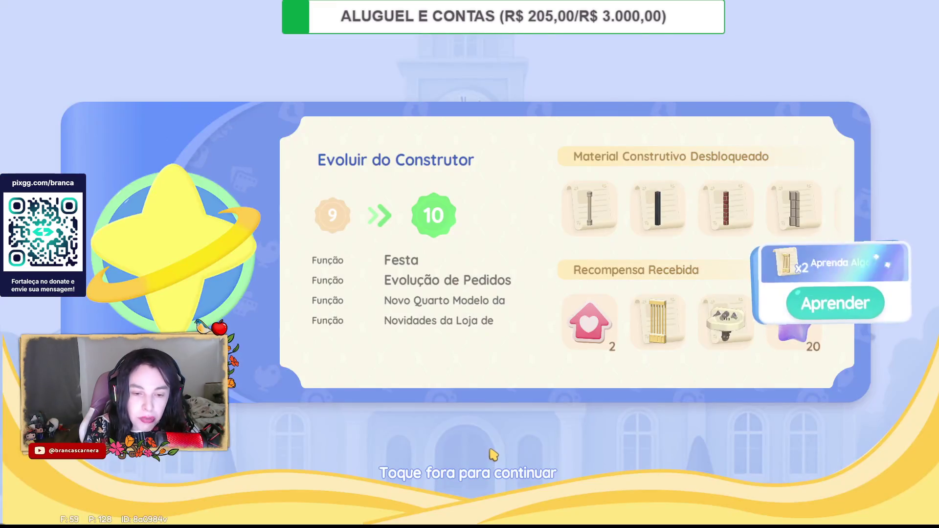
{"action": "left_click", "coordinate": [575, 468]}
- Learn all newly received building items, browse the Level 11 page, and close the screen
{"action": "left_click", "coordinate": [838, 307]}
{"action": "left_click", "coordinate": [515, 382]}
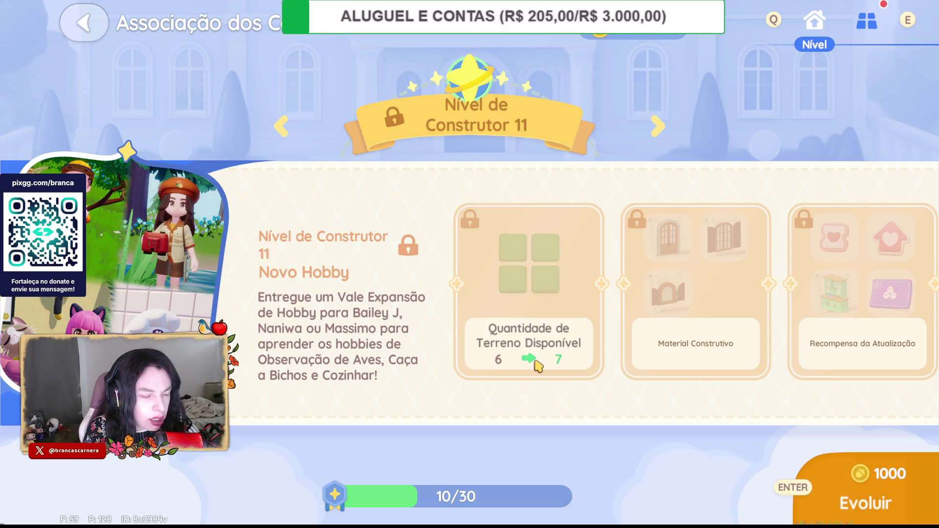
{"action": "scroll", "coordinate": [49, 327], "scroll_direction": "up", "scroll_amount": 3}
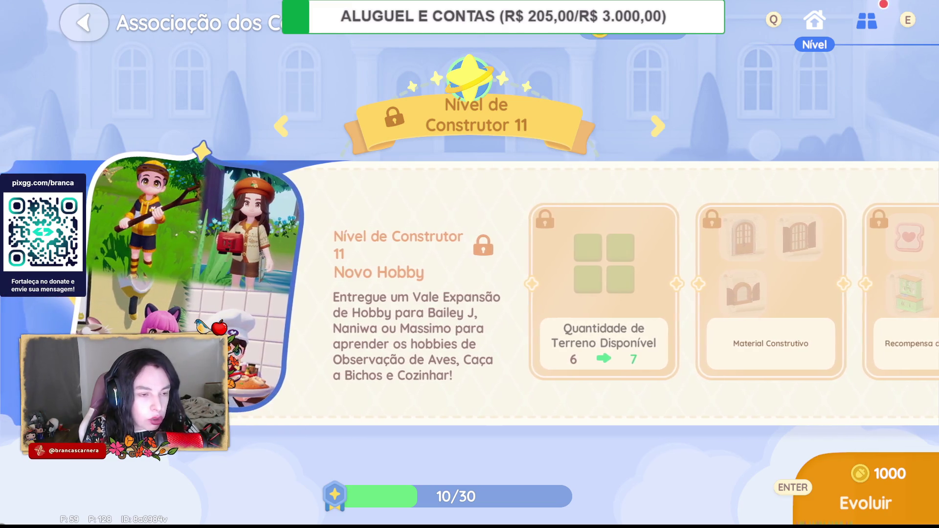
{"action": "left_click_drag", "start_coordinate": [399, 335], "coordinate": [282, 335]}
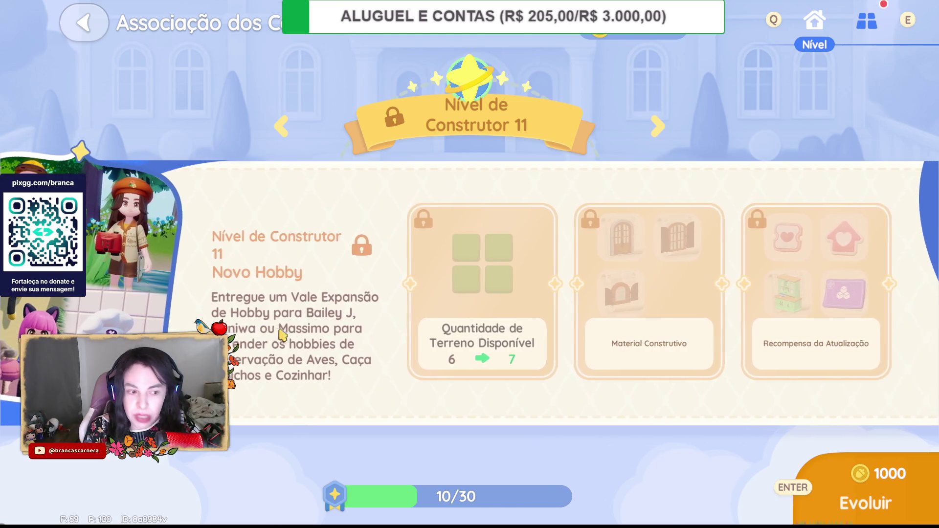
{"action": "key", "text": "Escape"}
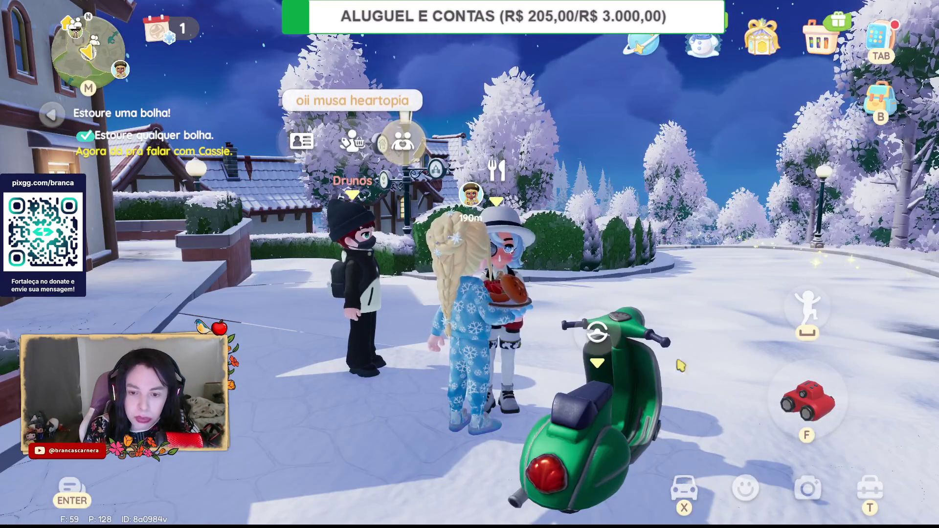
- Mount the green scooter and drive along the snowy road out of town toward Cassie's marker
{"action": "key", "text": "f"}
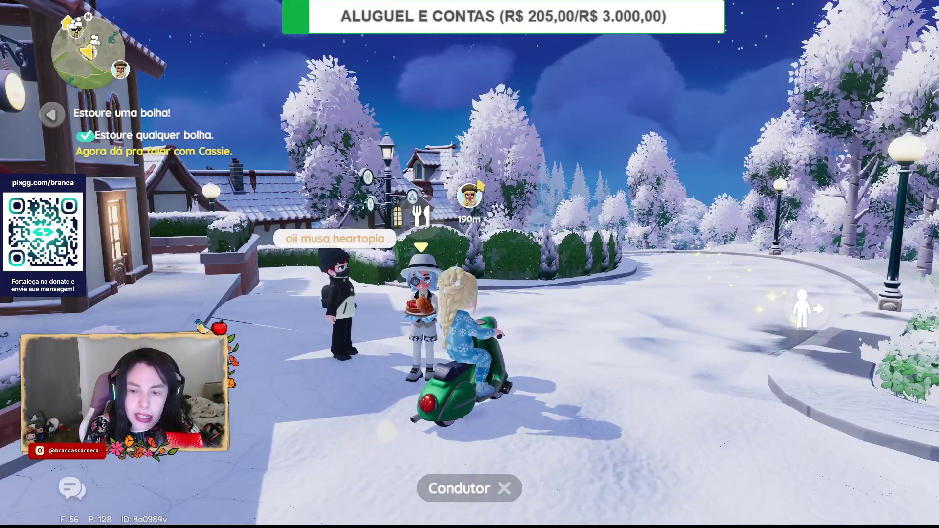
{"action": "key", "text": "w"}
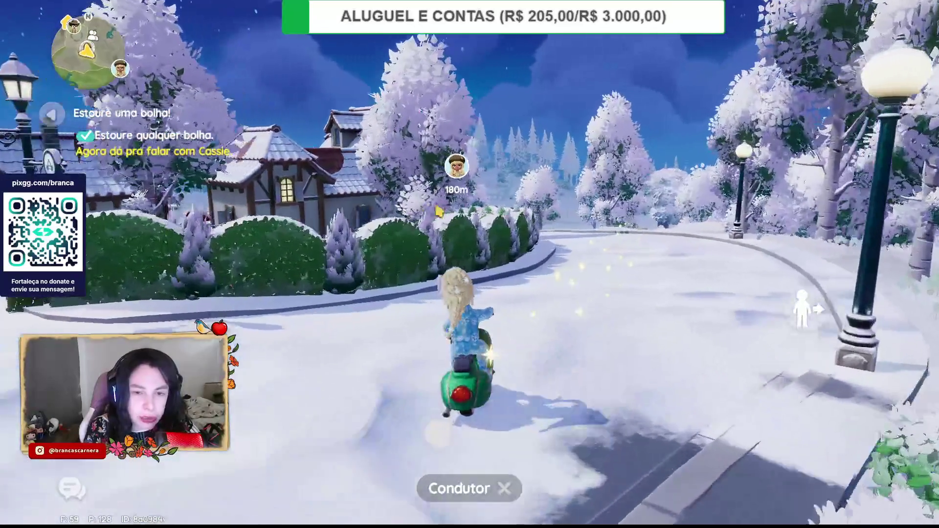
{"action": "key", "text": "d"}
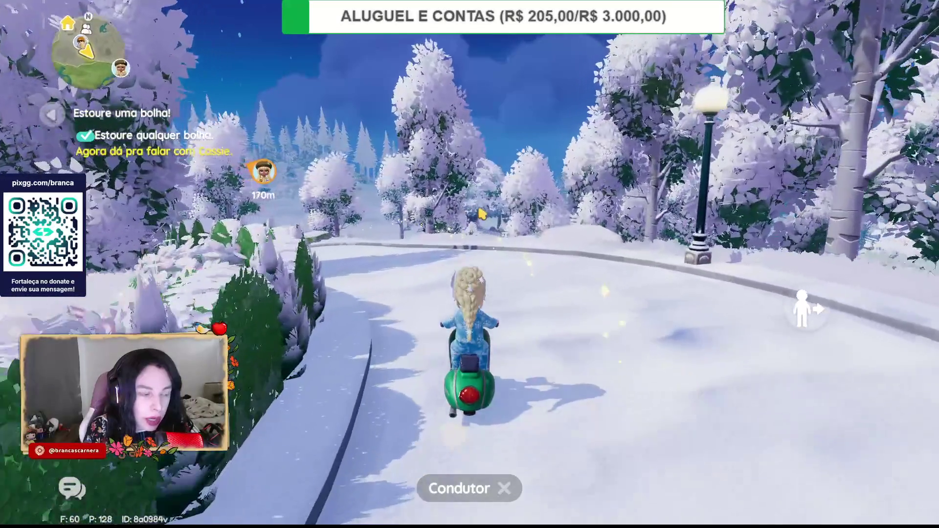
{"action": "key", "text": "a"}
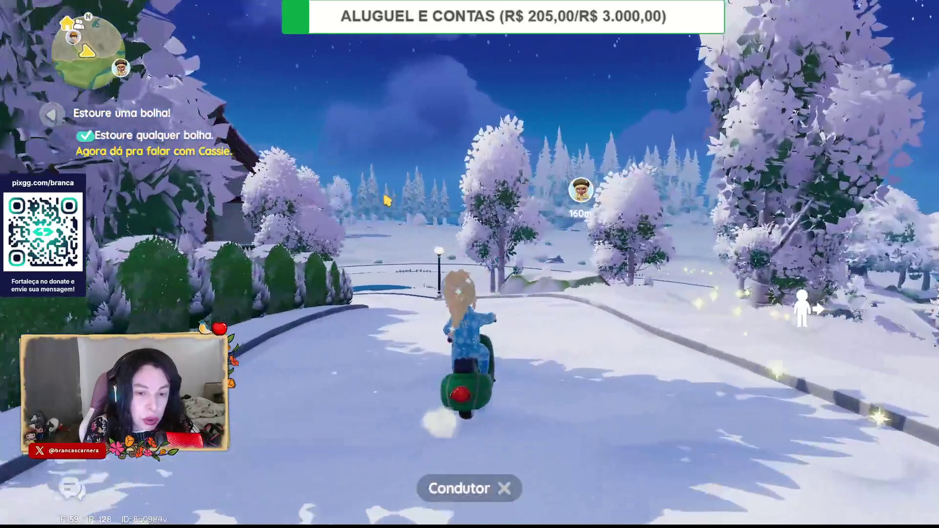
{"action": "key", "text": "w"}
{"action": "key", "text": "a"}
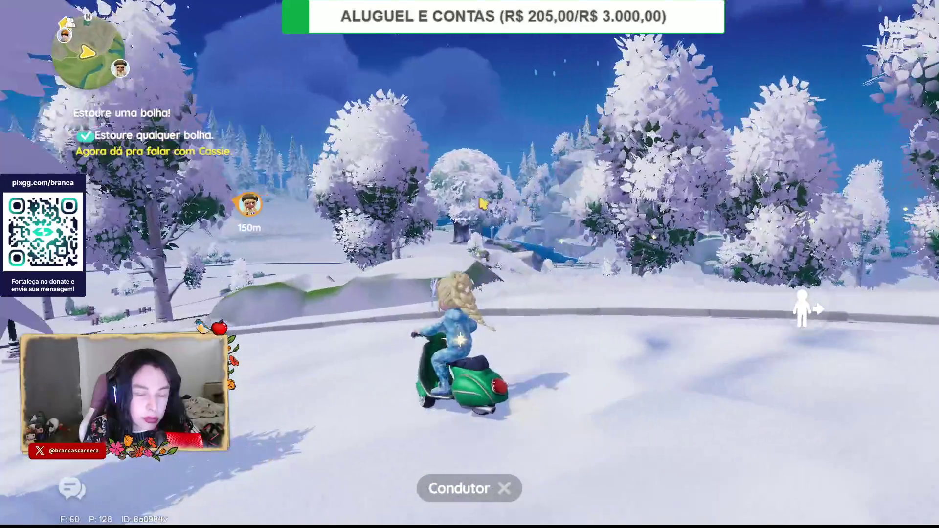
{"action": "key", "text": "a"}
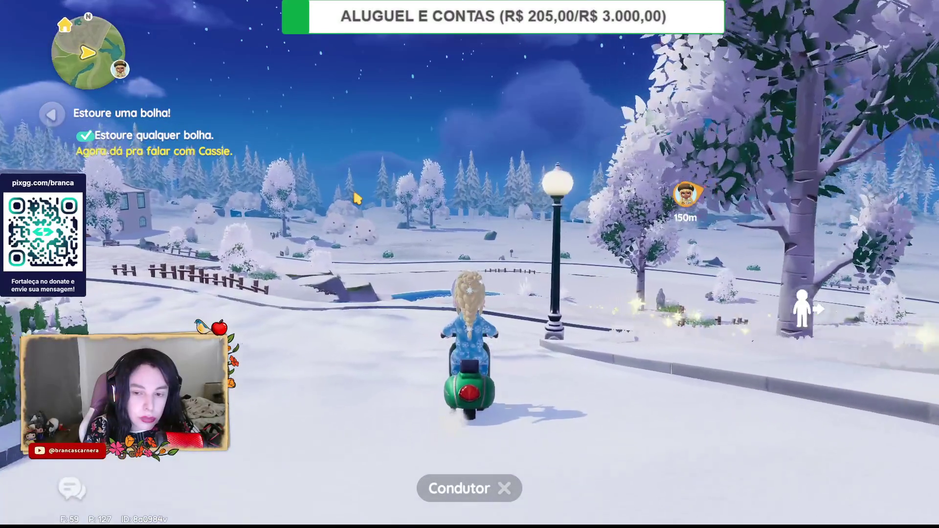
{"action": "key", "text": "a"}
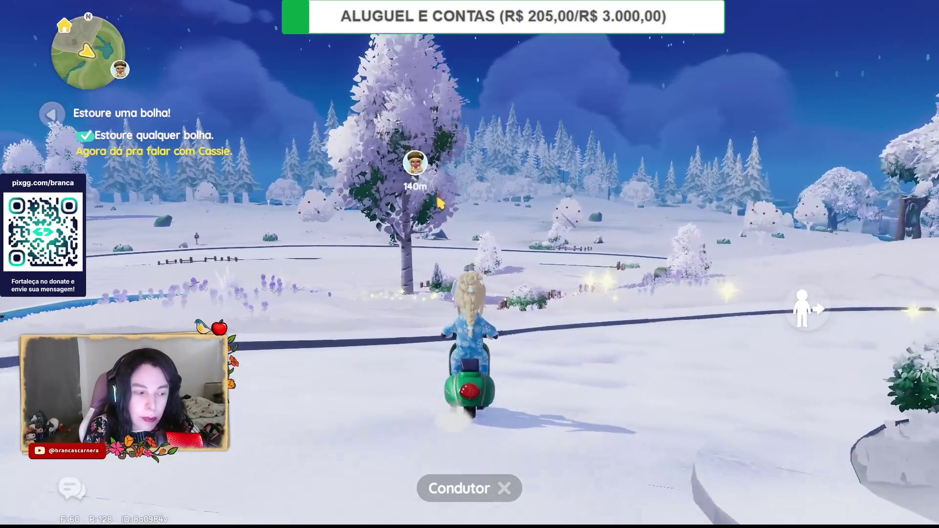
{"action": "key", "text": "a"}
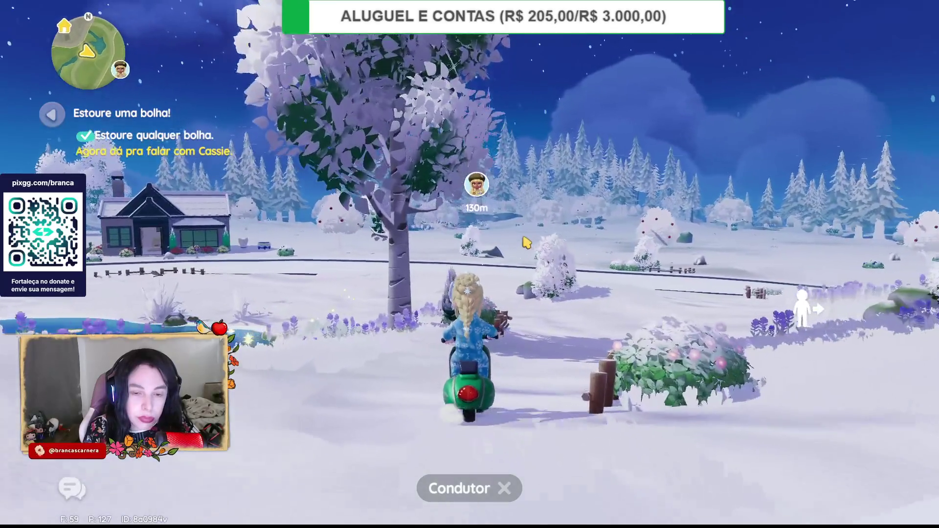
{"action": "key", "text": "d"}
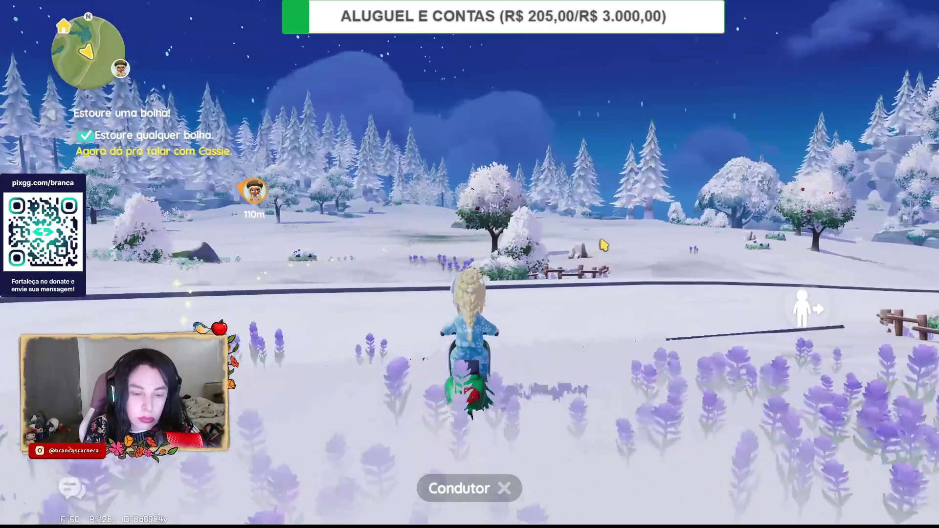
{"action": "key", "text": "a"}
{"action": "key", "text": "a"}
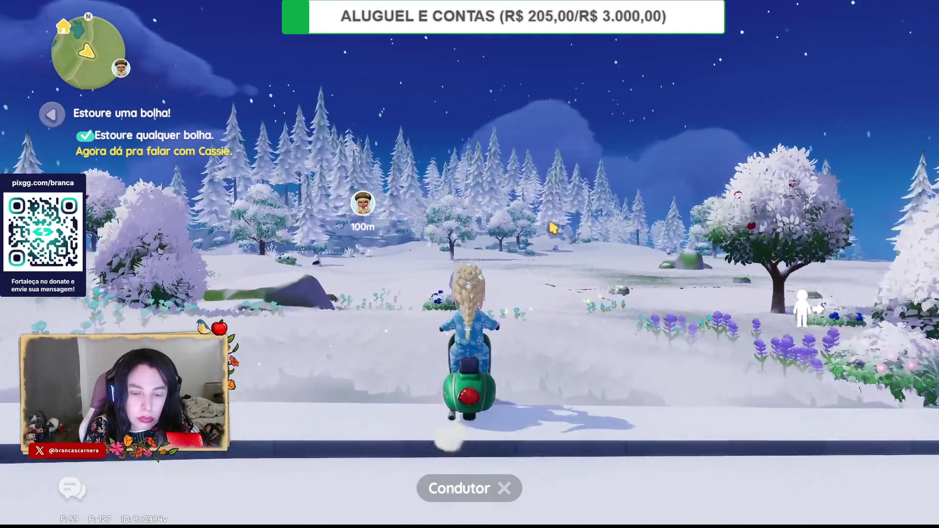
- Drive across the snow and through the bamboo grove to the treehouse, then run up its stairs
{"action": "key", "text": "w"}
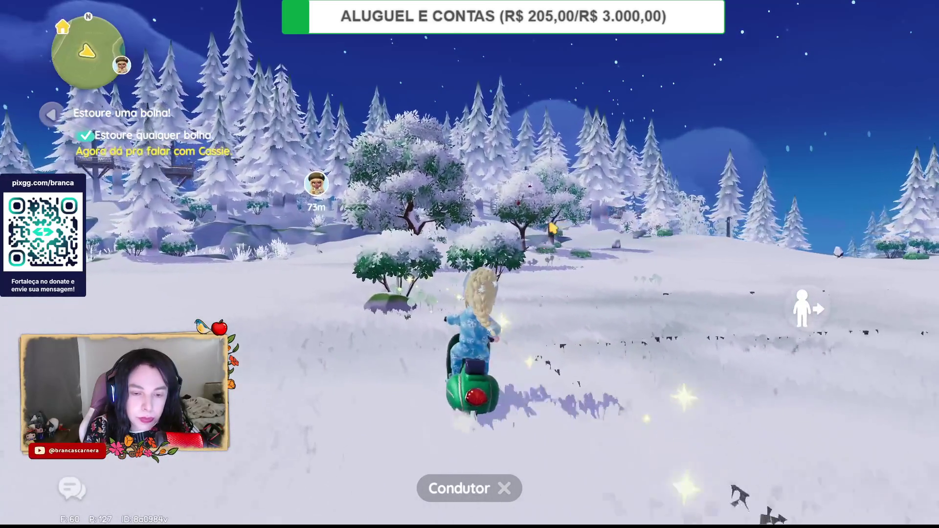
{"action": "key", "text": "d"}
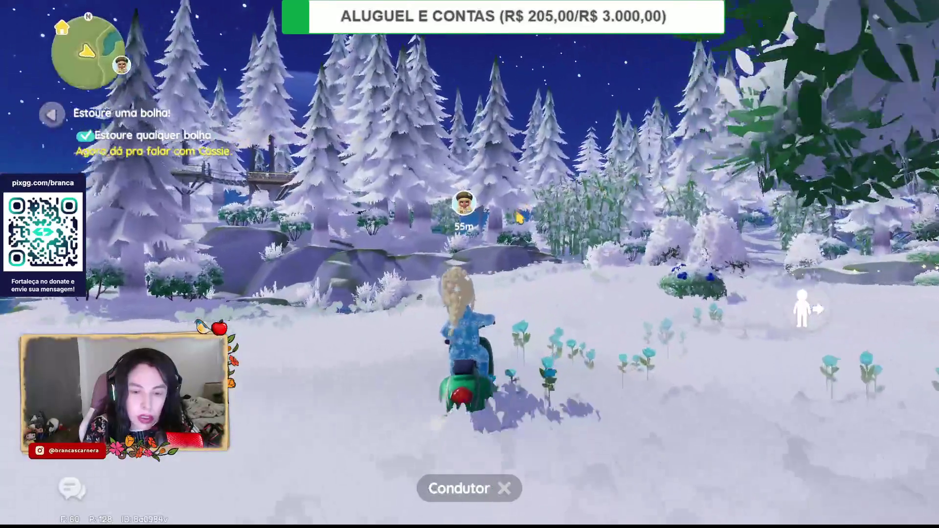
{"action": "key", "text": "d"}
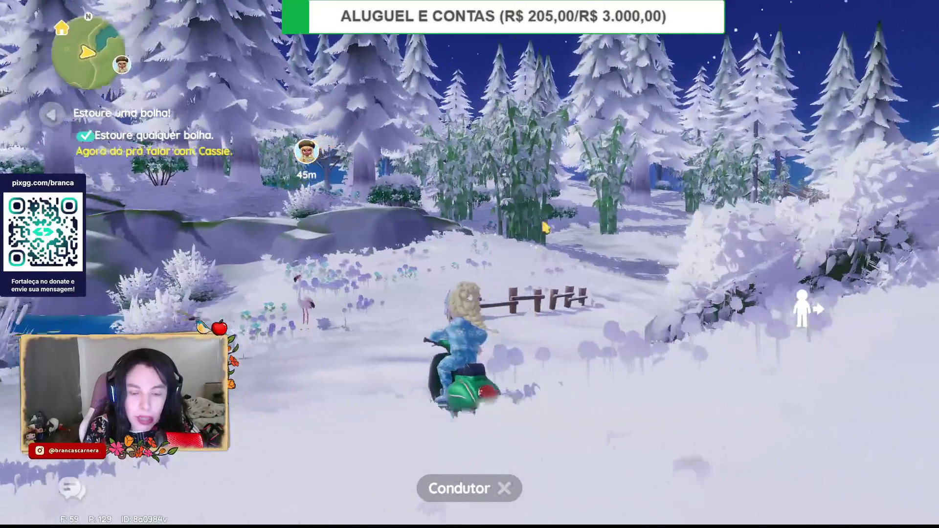
{"action": "key", "text": "d"}
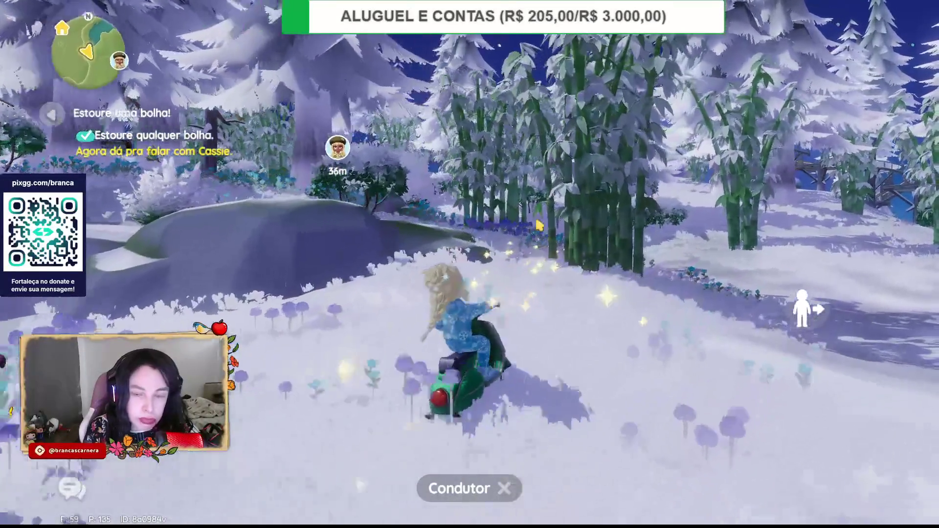
{"action": "key", "text": "d"}
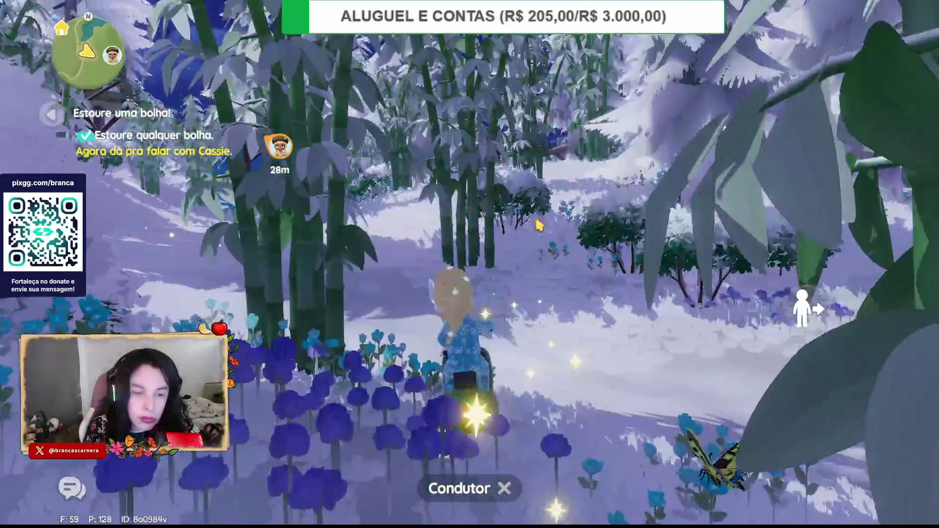
{"action": "key", "text": "w"}
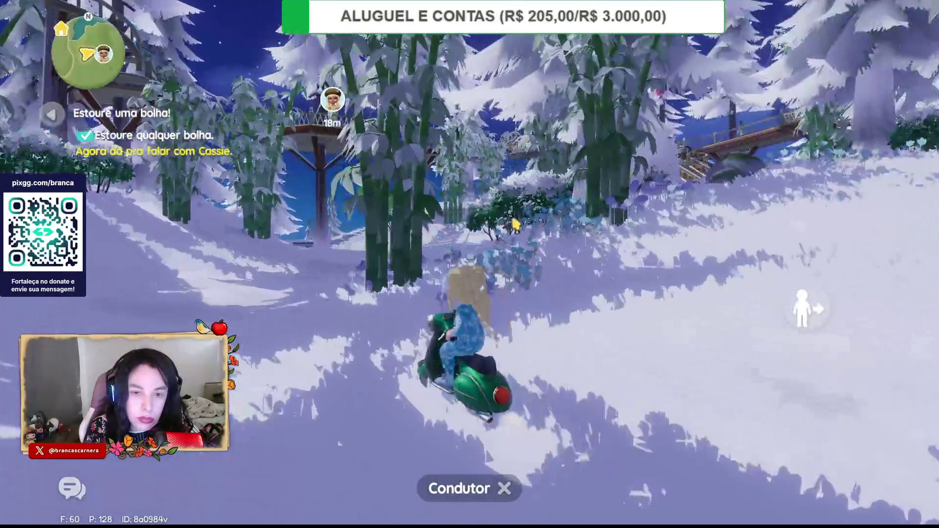
{"action": "key", "text": "w"}
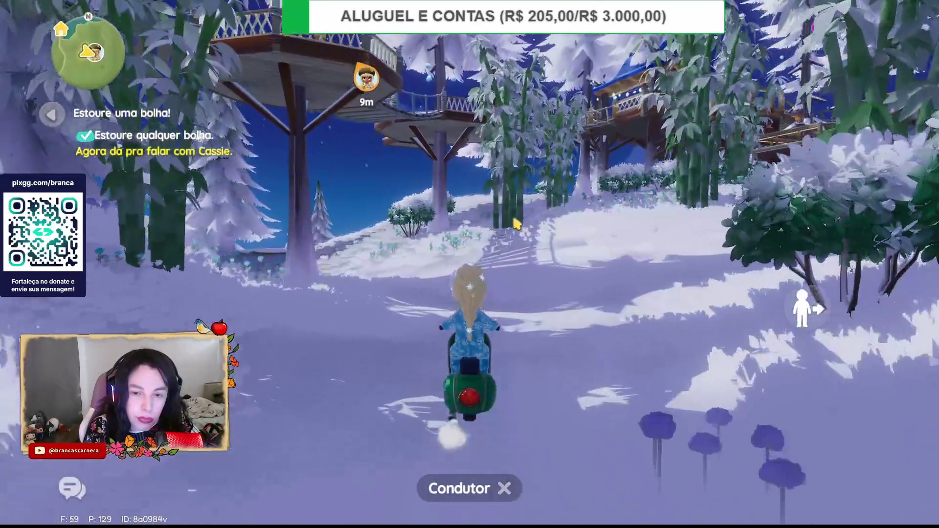
{"action": "key", "text": "a"}
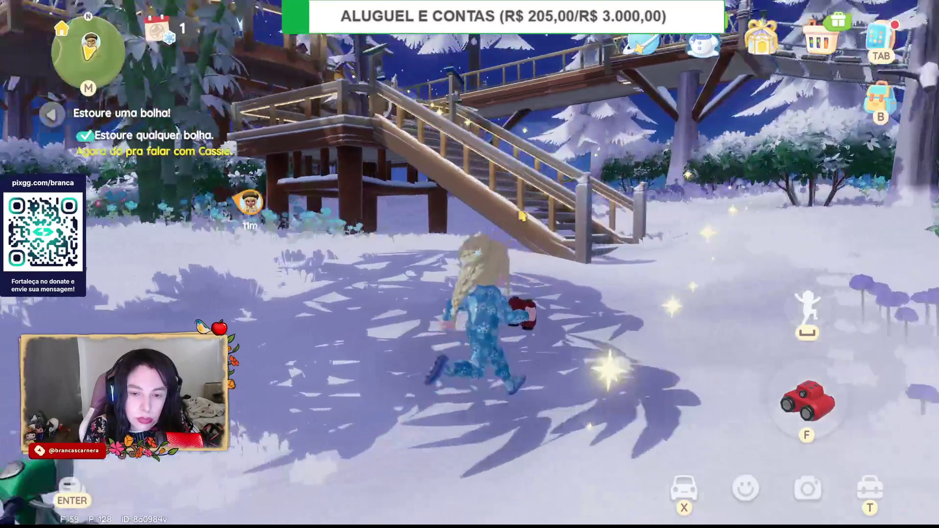
{"action": "key", "text": "w"}
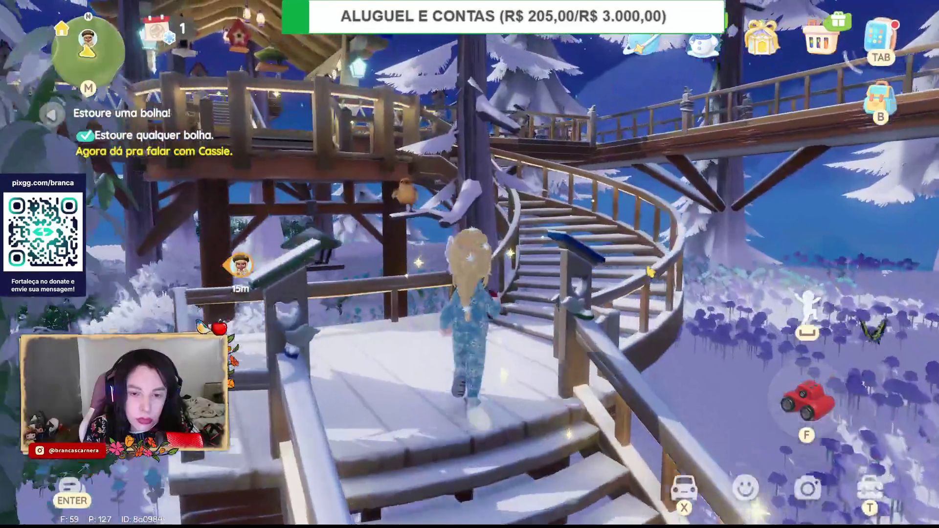